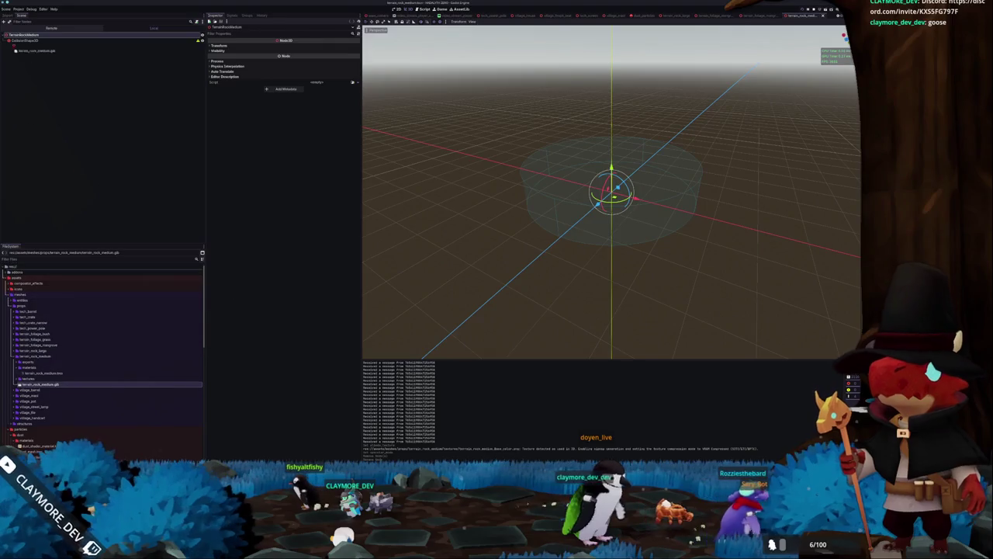
# Step: Assign the terrain_rock material to the terrain_rock_medium mesh's Surface Material Override
pyautogui.rightClick(29, 46)
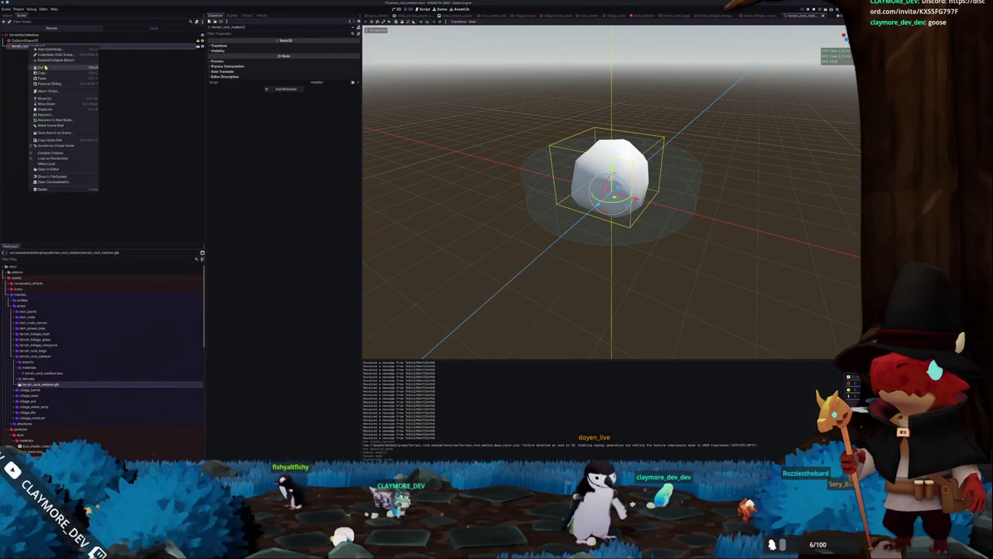
pyautogui.click(54, 154)
pyautogui.click(51, 52)
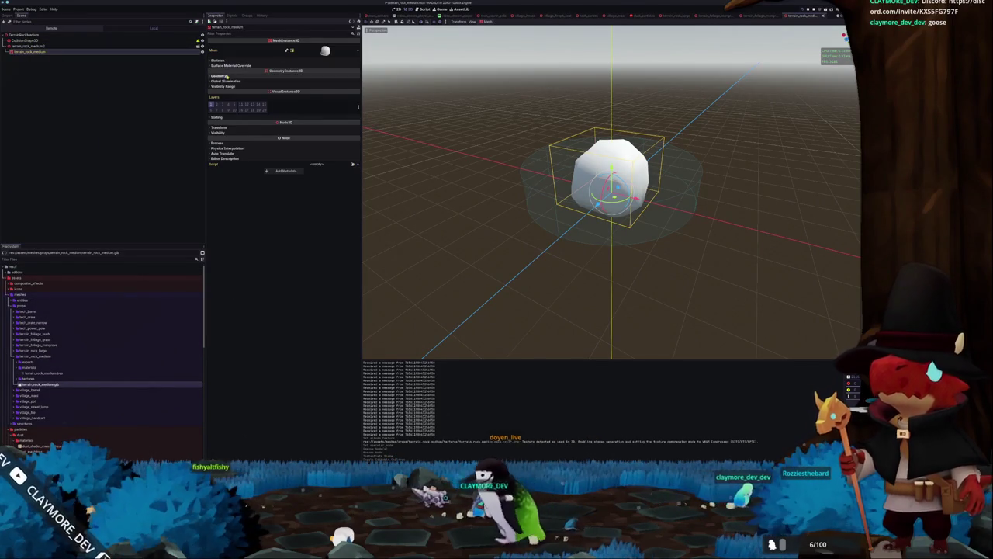
pyautogui.click(267, 76)
pyautogui.click(232, 65)
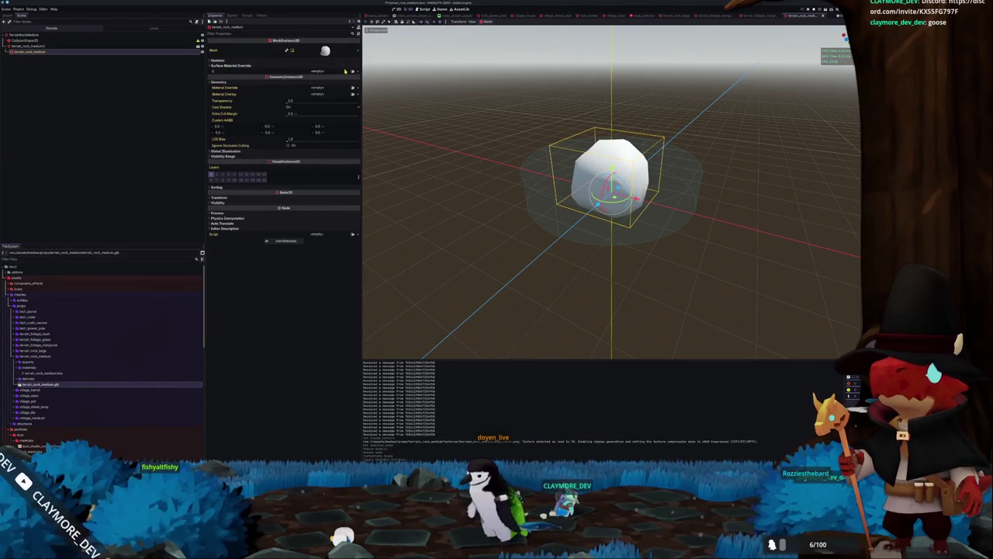
pyautogui.click(353, 71)
pyautogui.write('terrain_rock')
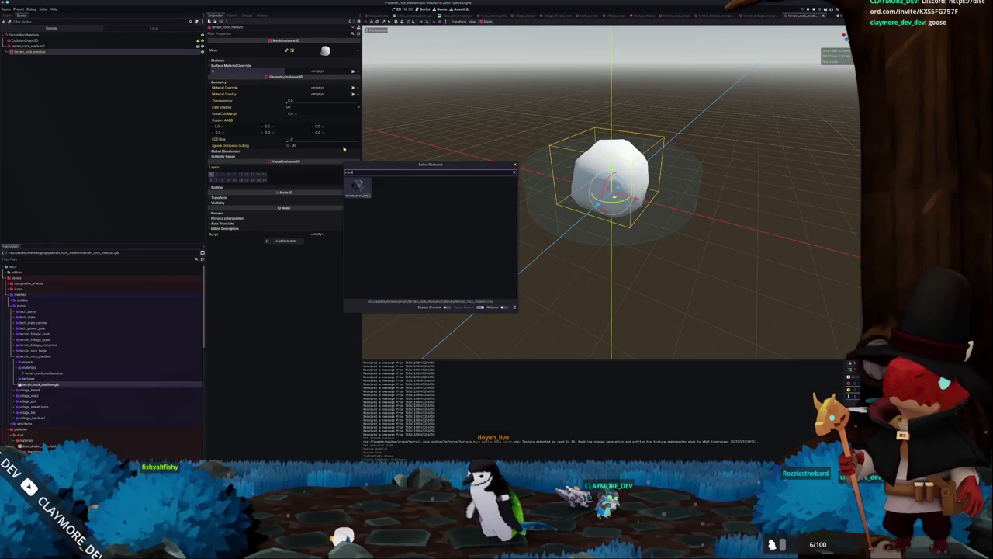
pyautogui.press('Return')
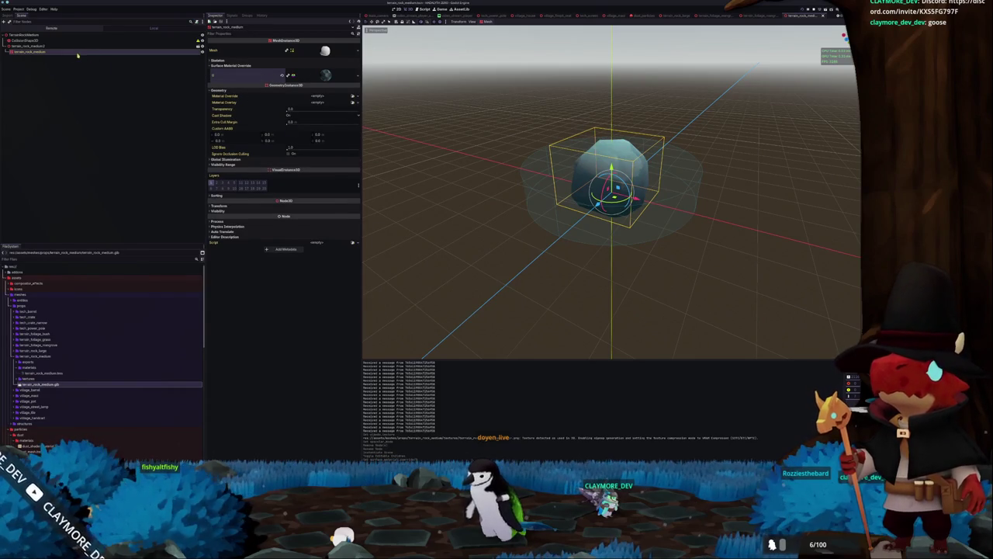
# Step: Reparent the rock mesh and shrink the CollisionShape3D cylinder radius to roughly the rock's size
pyautogui.moveTo(77, 53); pyautogui.dragTo(28, 51)
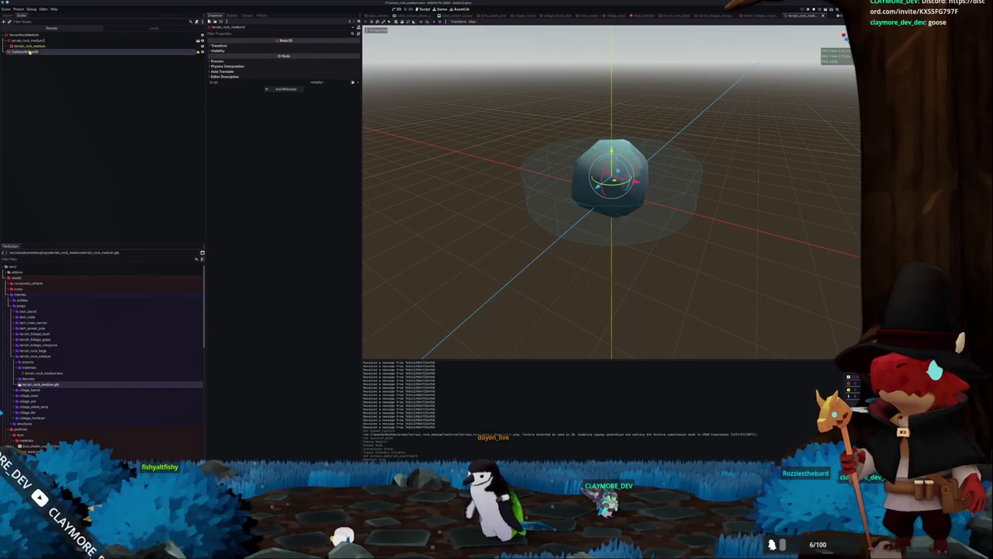
pyautogui.click(29, 51)
pyautogui.click(317, 48)
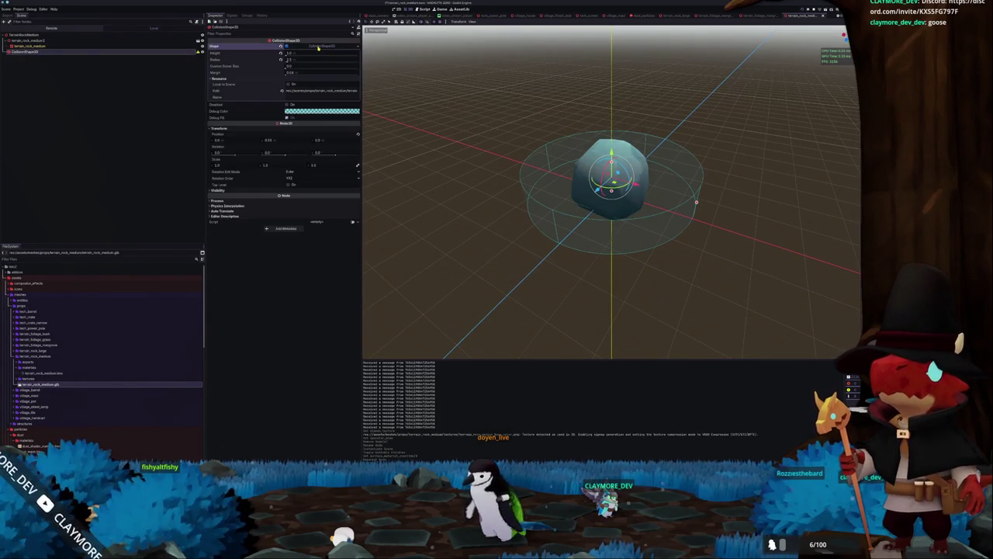
pyautogui.click(294, 60)
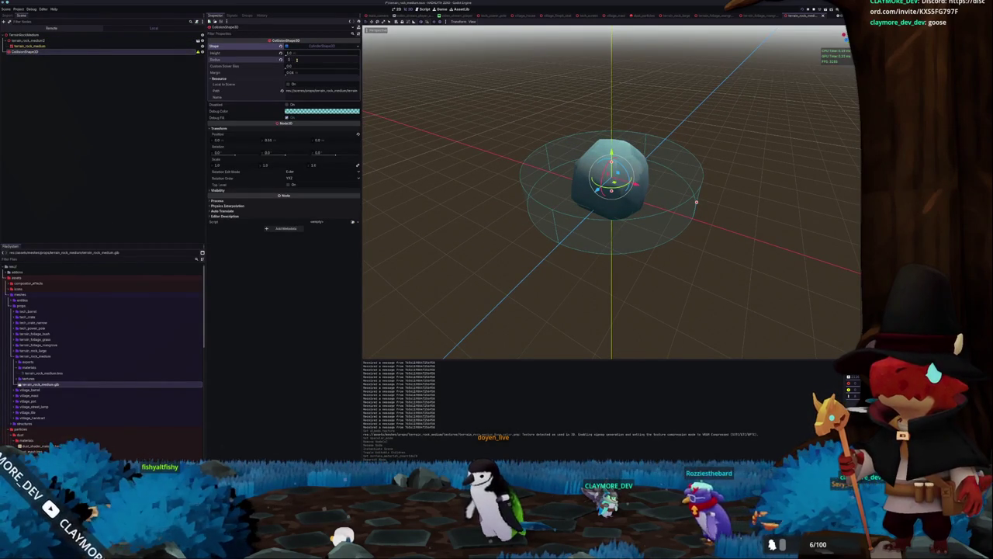
pyautogui.press('Return')
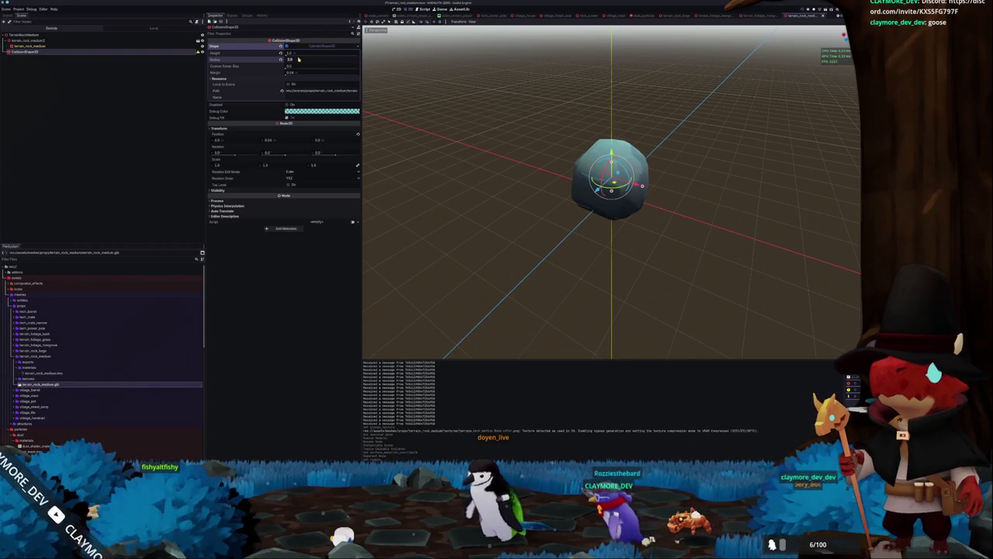
pyautogui.scroll(-2, 434, 137)
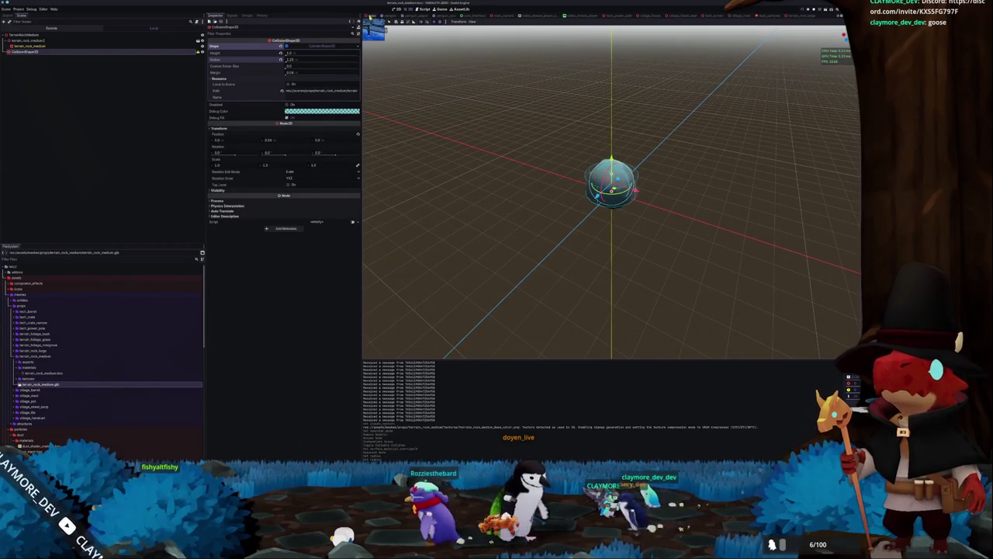
# Step: In the island scene, change RockMediumMultiMeshPlacerArea's Placer Mode to a different option
pyautogui.click(373, 15)
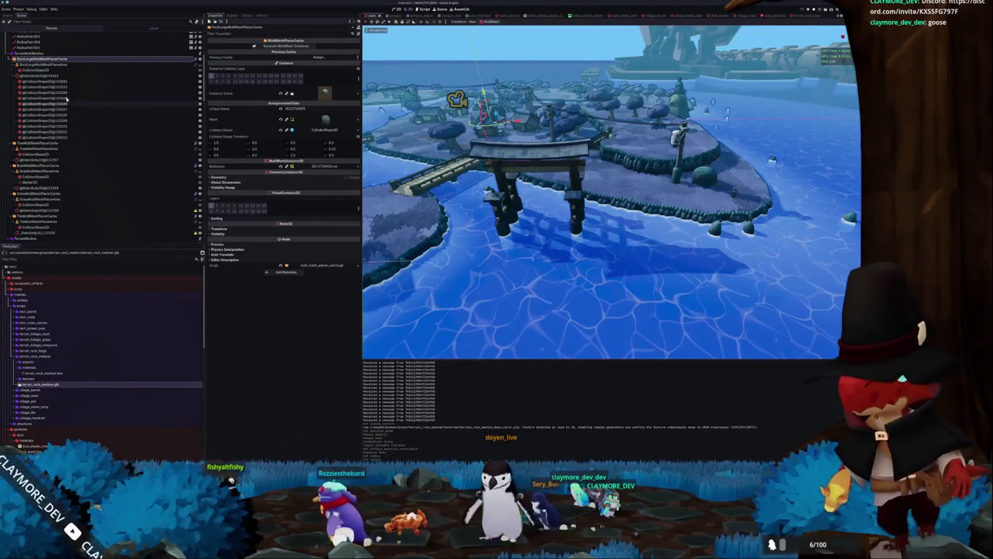
pyautogui.click(47, 143)
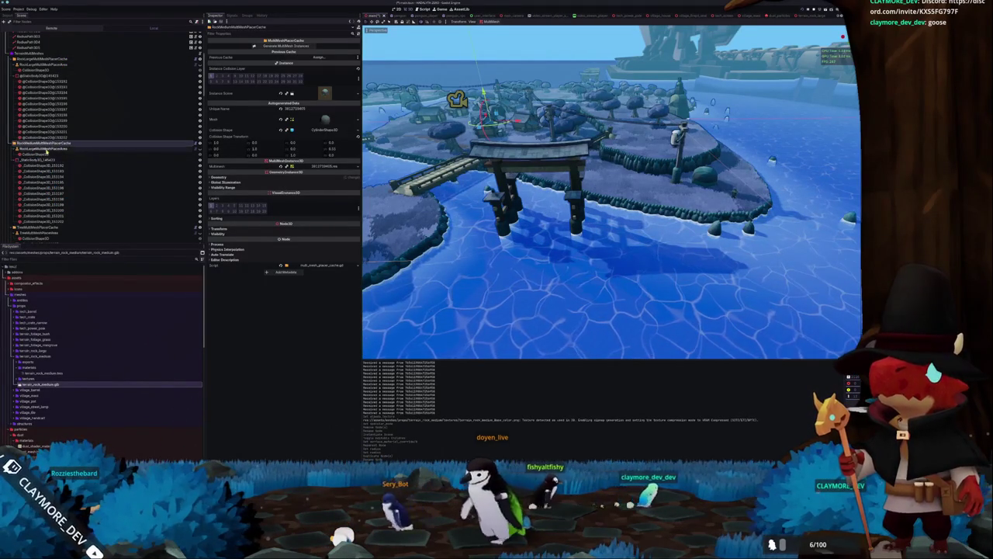
pyautogui.click(16, 159)
pyautogui.click(42, 149)
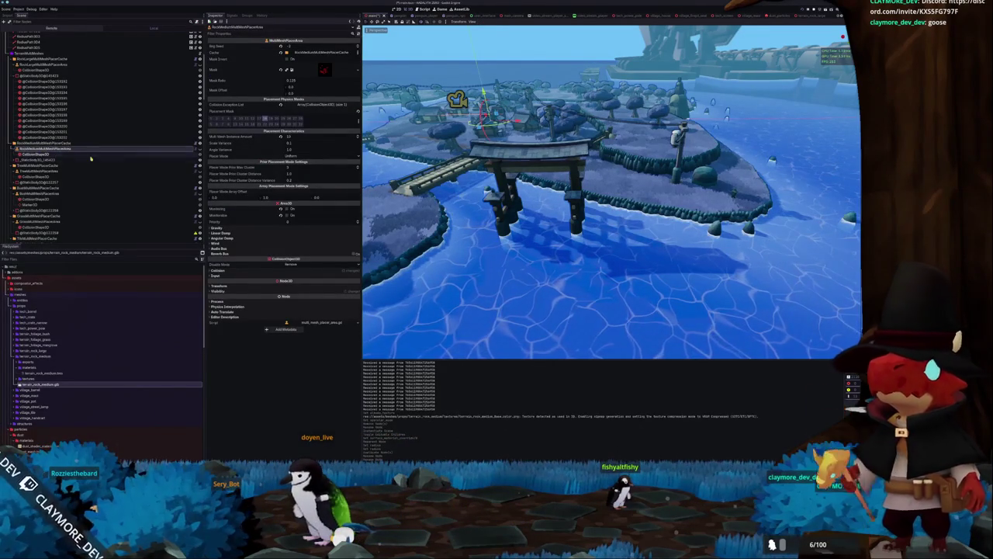
pyautogui.click(290, 156)
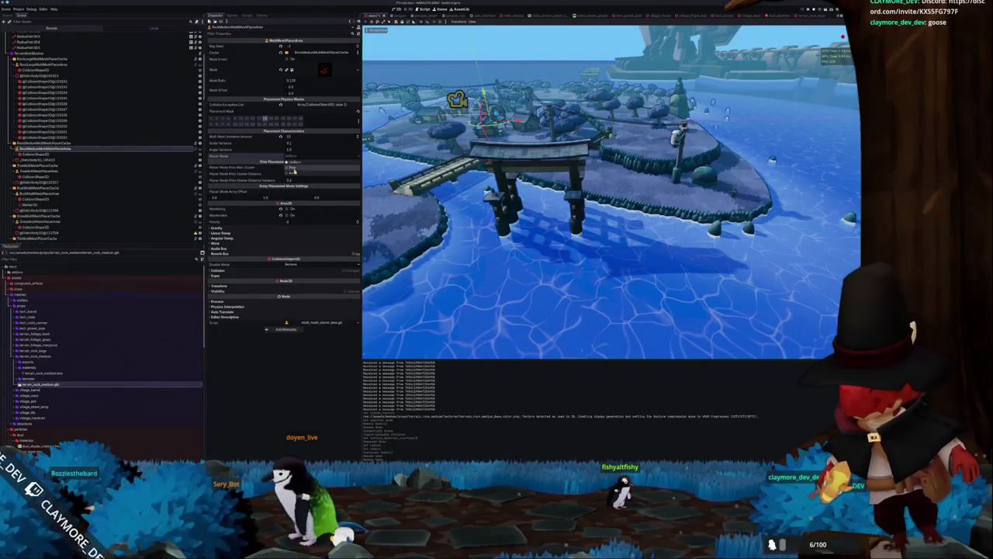
pyautogui.click(292, 167)
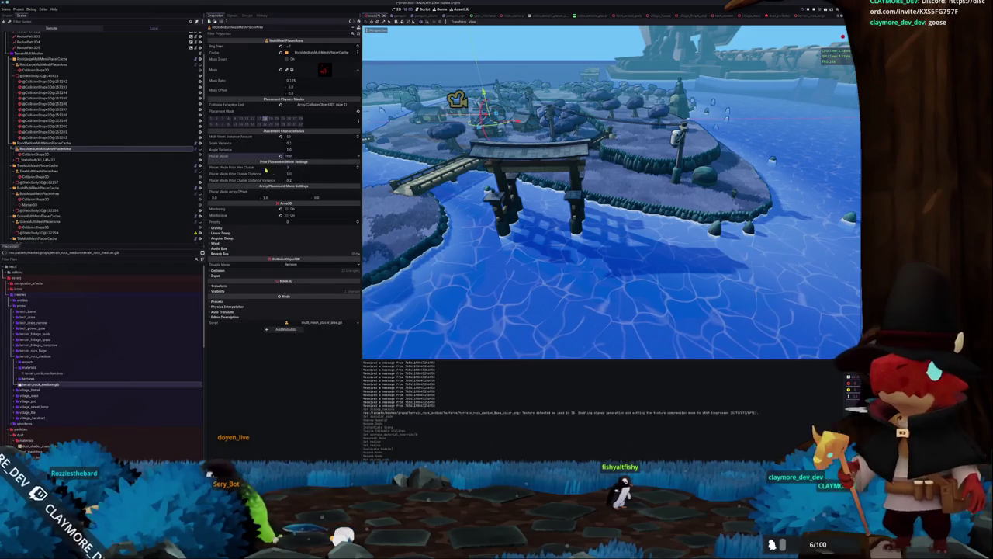
# Step: Edit the medium rock area's Multi Mesh Distance Amount and Prior Cluster Distance values
pyautogui.click(288, 138)
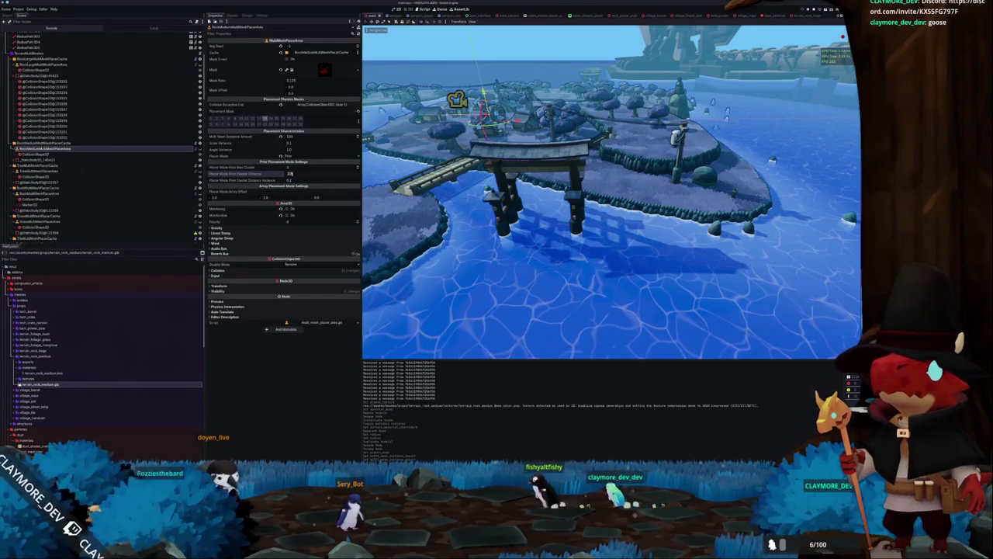
pyautogui.click(291, 174)
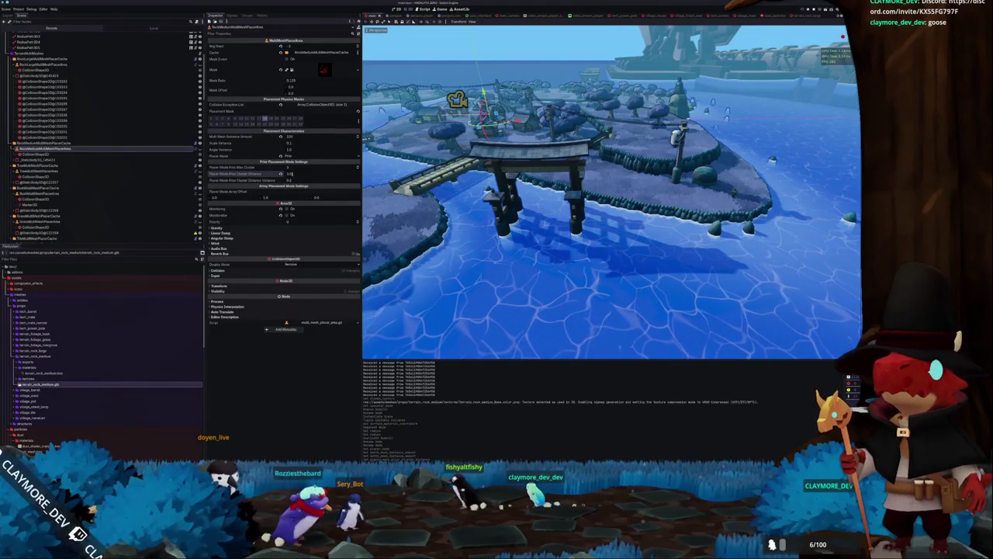
pyautogui.press('Return')
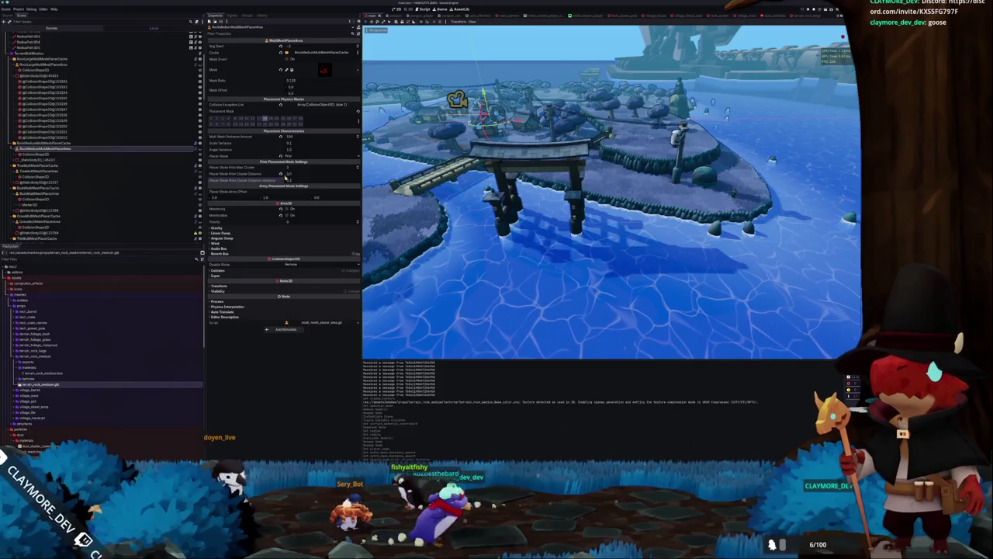
pyautogui.click(291, 174)
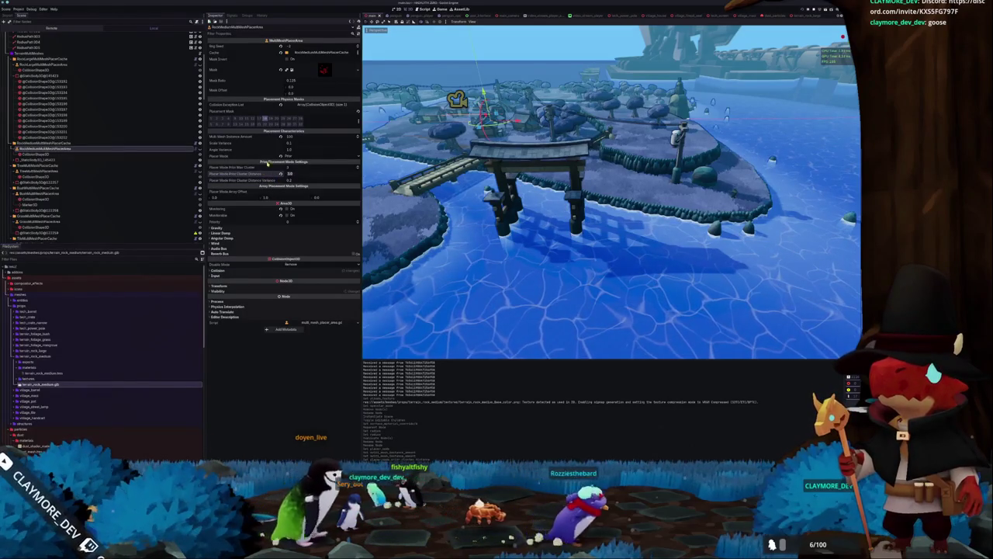
pyautogui.click(48, 144)
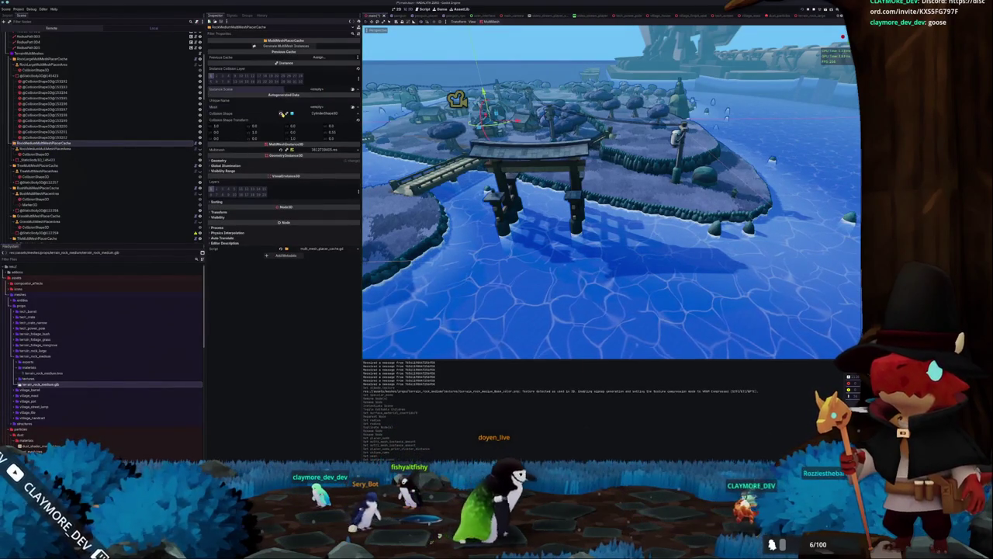
# Step: Chain the caches: medium rock cache follows the large rock cache, tree cache follows the medium one
pyautogui.click(319, 58)
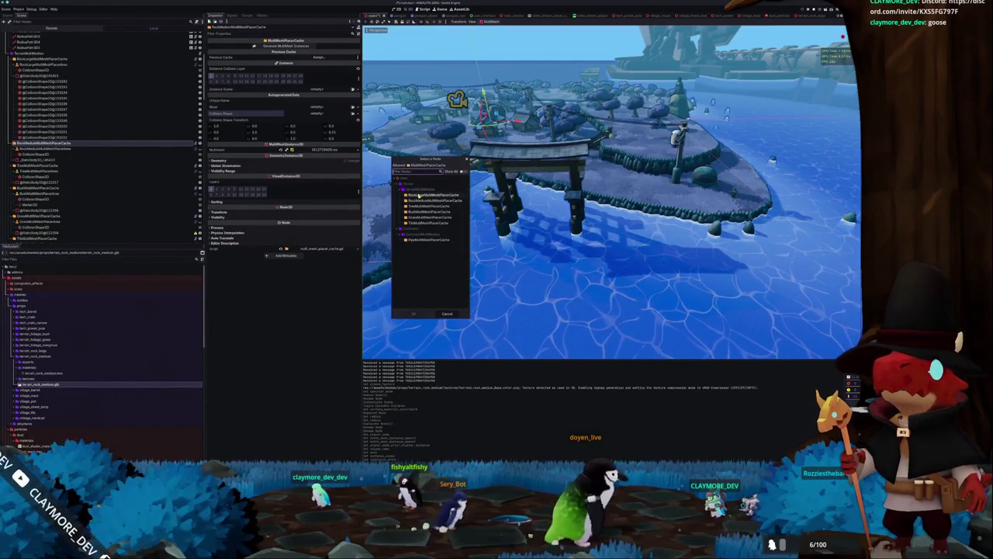
pyautogui.doubleClick(431, 194)
pyautogui.click(31, 165)
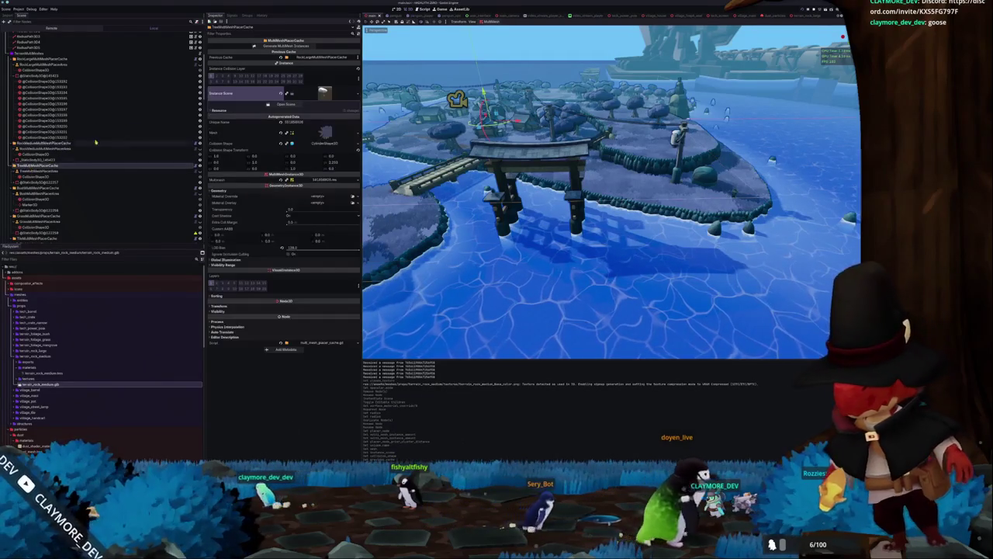
pyautogui.click(320, 57)
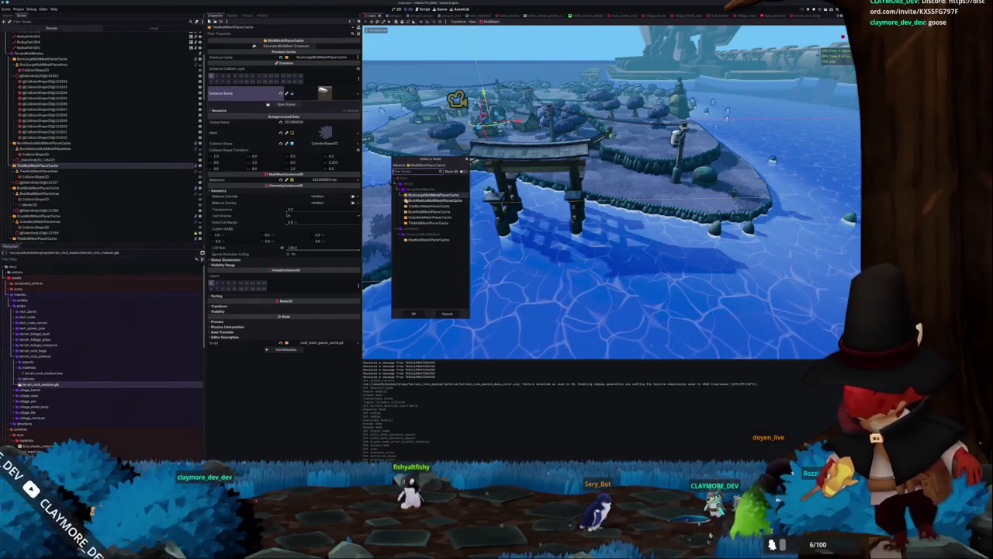
pyautogui.doubleClick(430, 200)
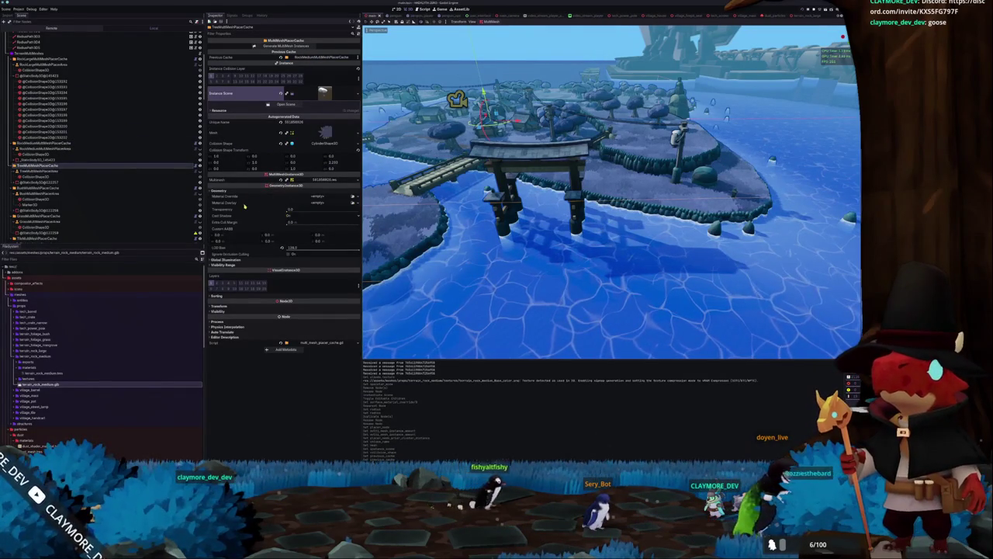
# Step: Reload the island scene from its saved version
pyautogui.click(27, 145)
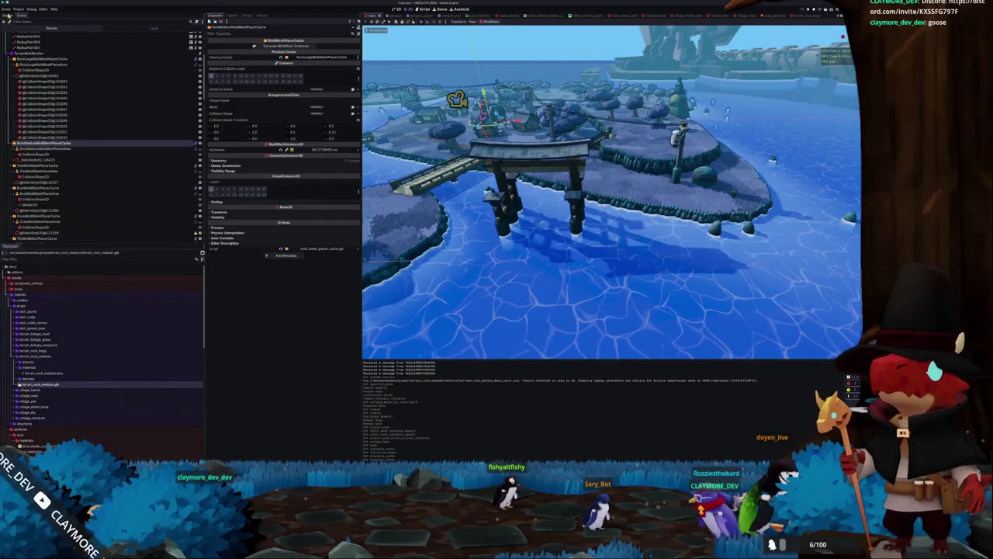
pyautogui.click(7, 8)
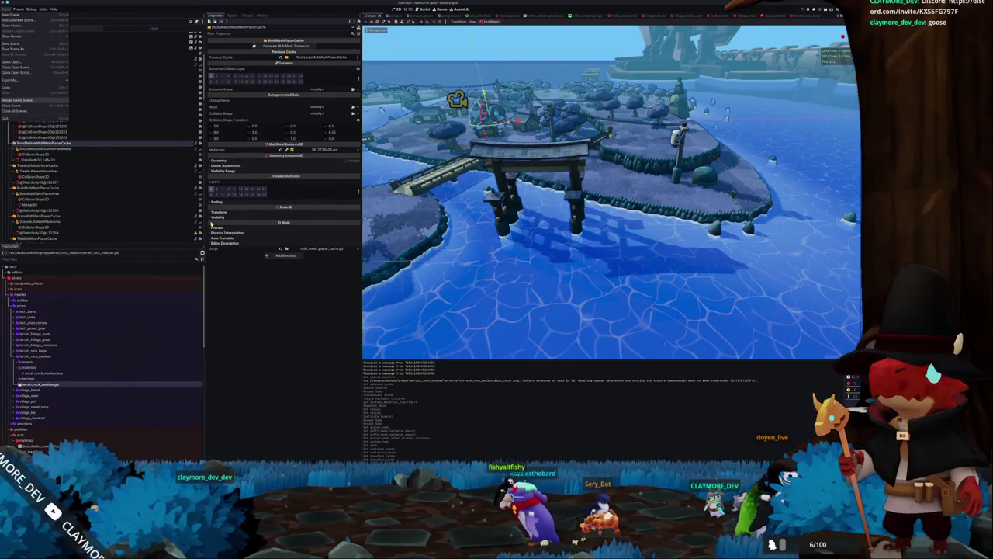
pyautogui.click(31, 100)
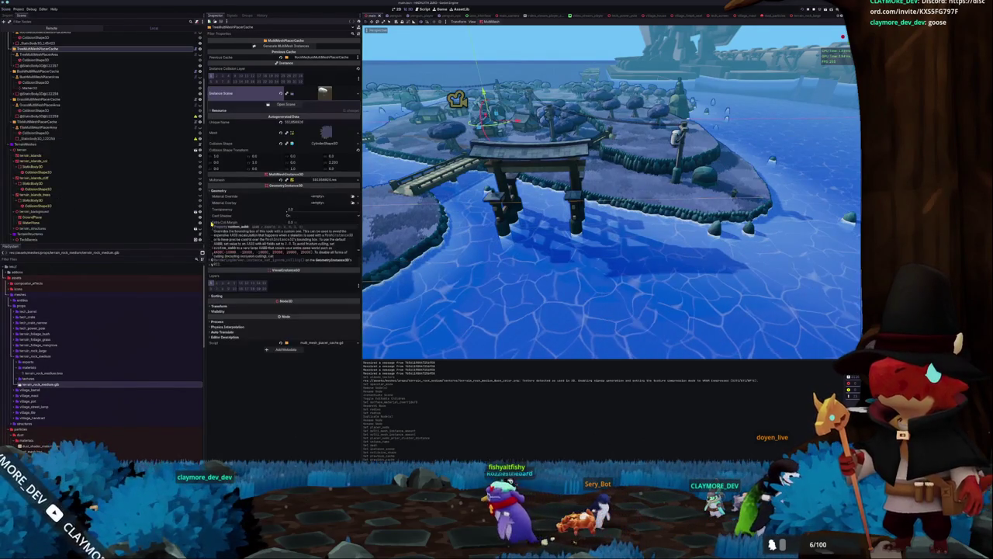
# Step: Set the large rock placer cache's Instance Scene to a terrain rock scene and regenerate instances
pyautogui.click(48, 106)
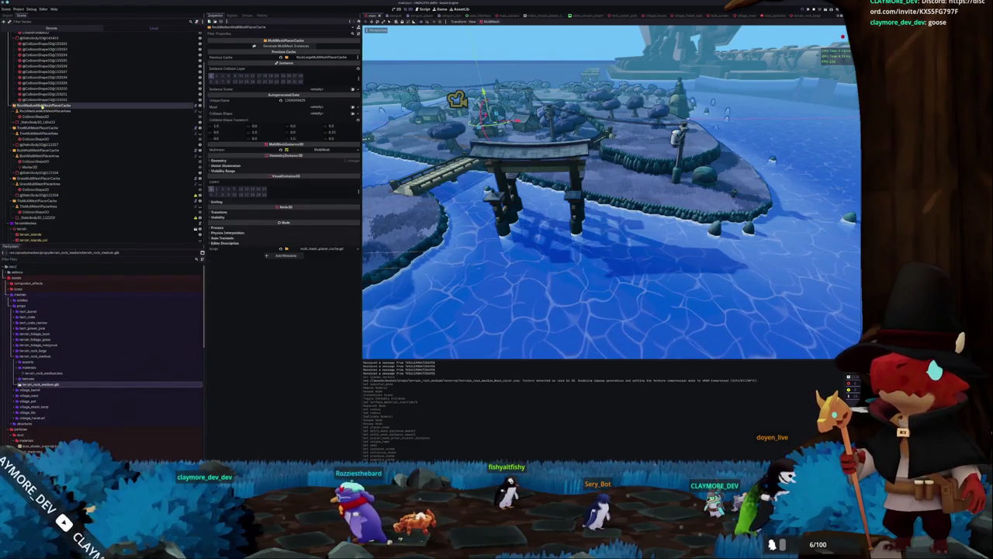
pyautogui.click(353, 90)
pyautogui.write('rock')
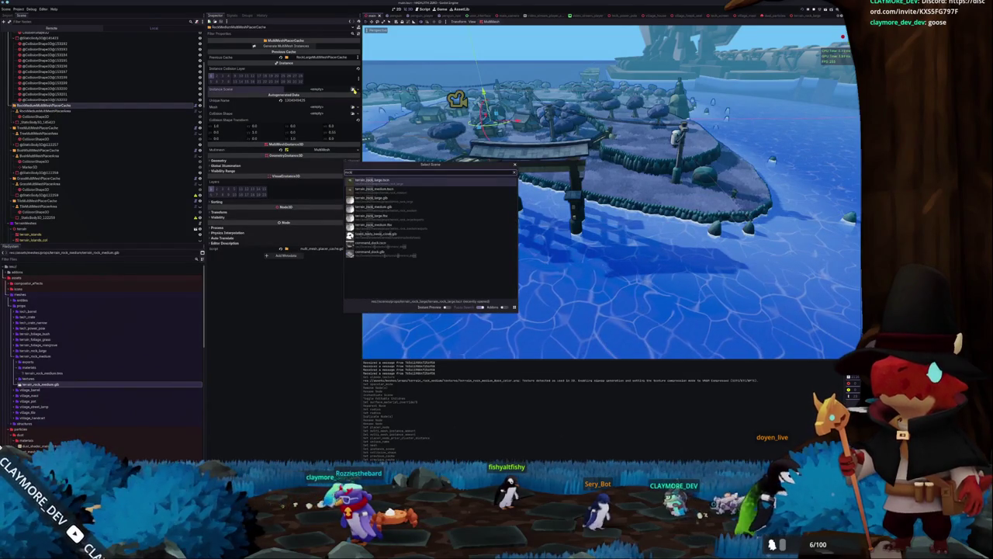
pyautogui.press('Return')
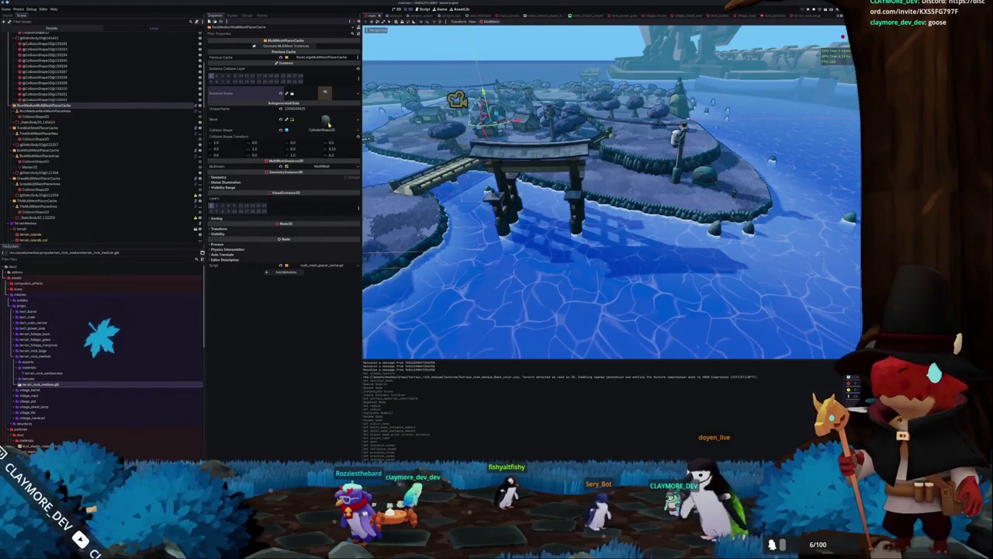
pyautogui.scroll(3, 101, 140)
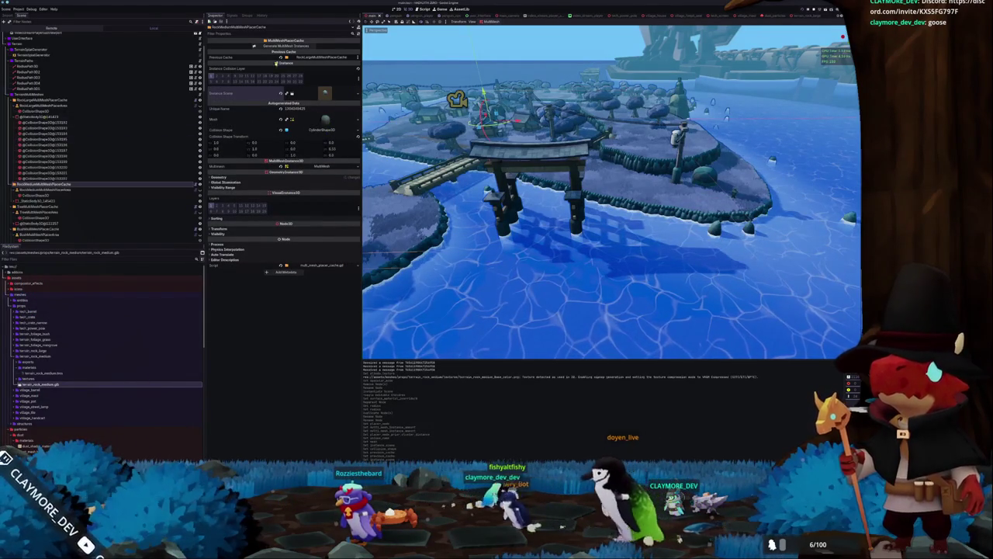
pyautogui.click(283, 46)
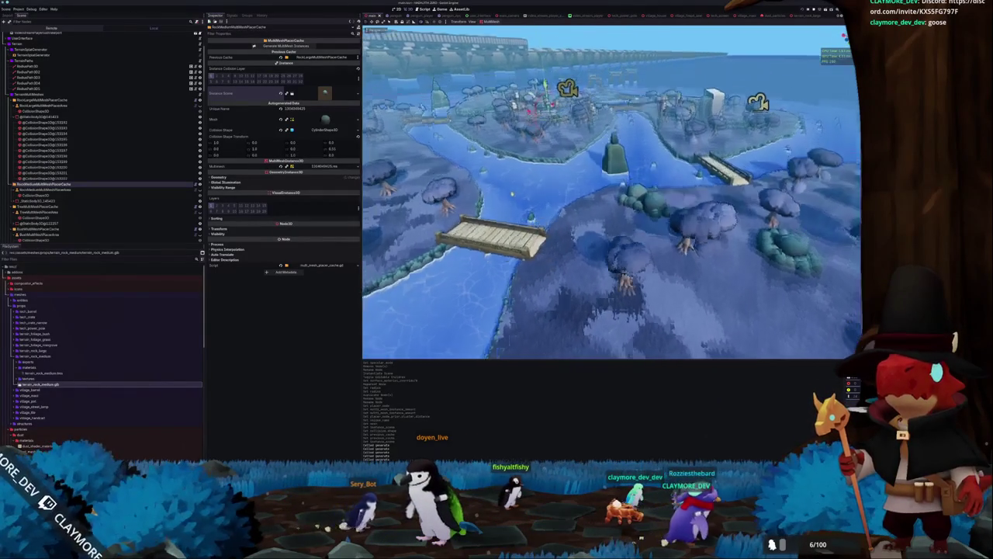
# Step: Adjust RockMediumMultiMeshPlaceArea's placement values, then select its placer cache for regeneration
pyautogui.click(67, 189)
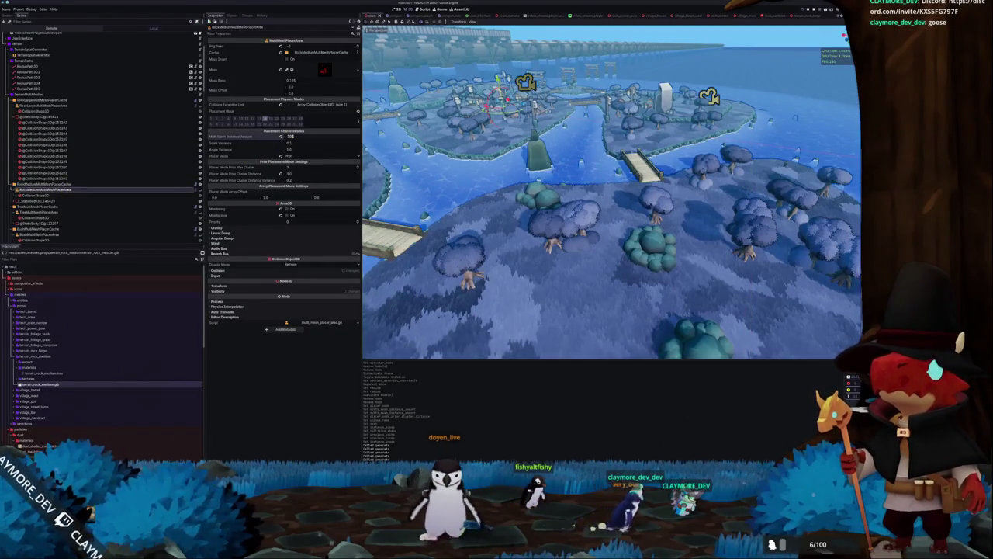
pyautogui.scroll(1, 289, 136)
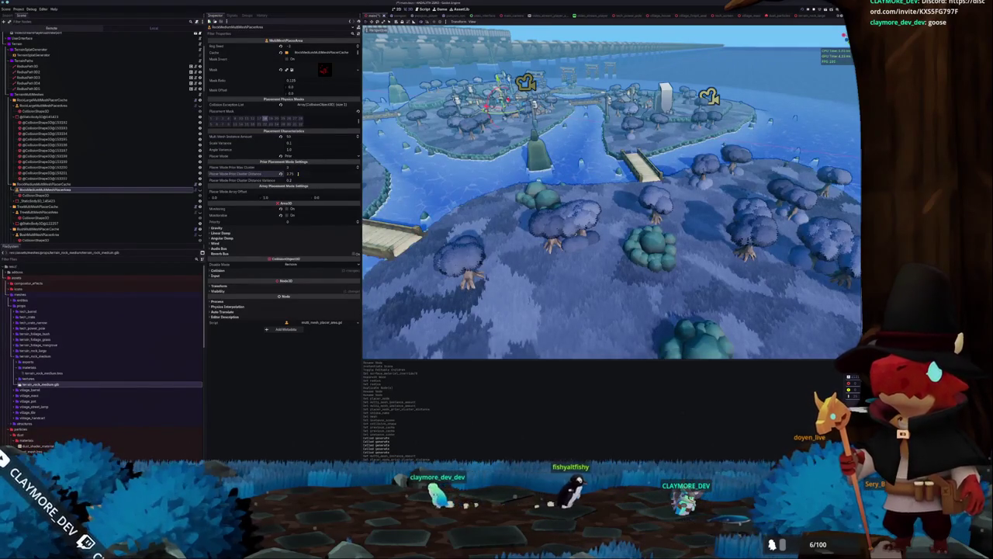
pyautogui.click(54, 184)
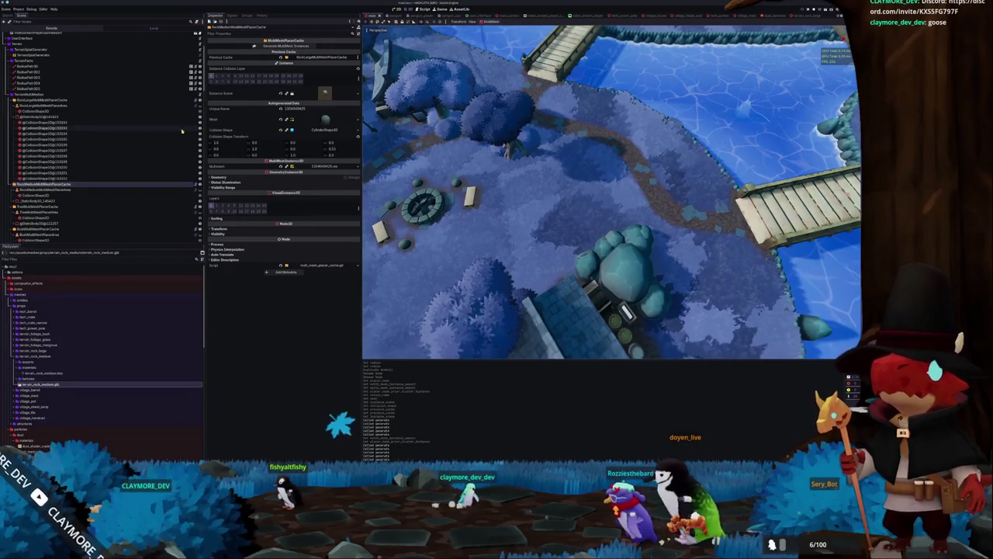
# Step: Set the medium rock area's instance amount to 25, nudge Scale Variance, and reselect RockMediumMultiMeshPlacerCache
pyautogui.click(62, 190)
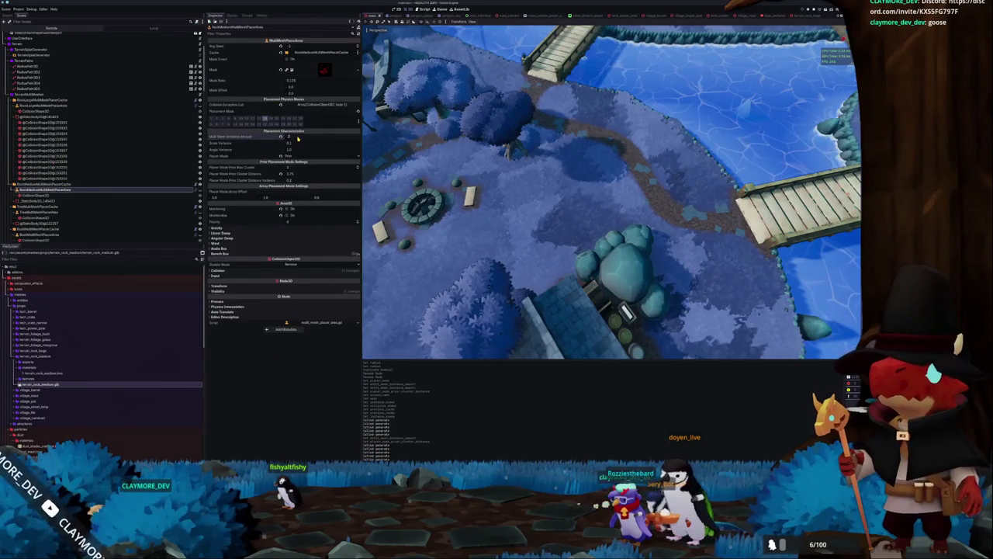
pyautogui.write('25')
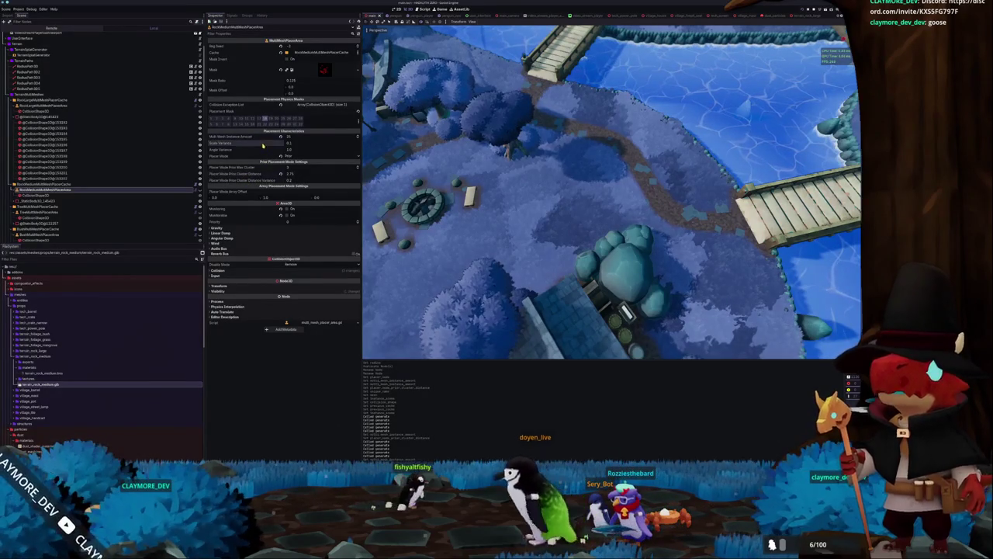
pyautogui.moveTo(296, 144); pyautogui.dragTo(302, 145)
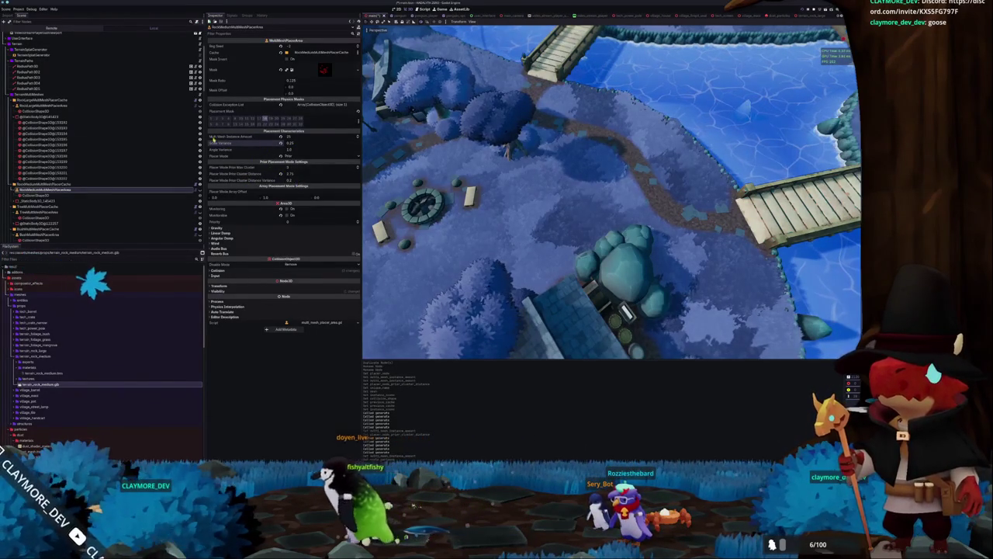
pyautogui.click(52, 183)
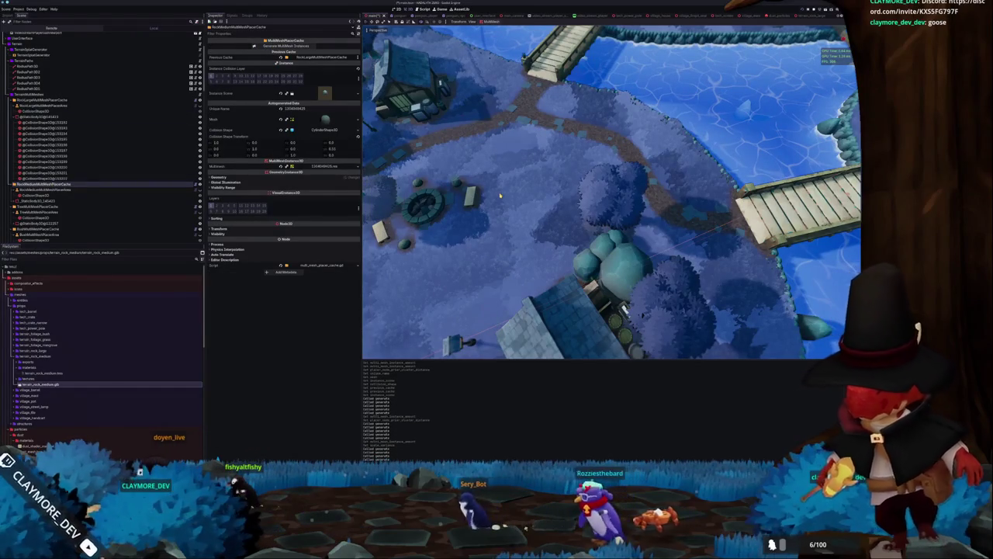
# Step: Orbit and zoom down the river to inspect the rock distribution between the islands
pyautogui.scroll(-10, 501, 195)
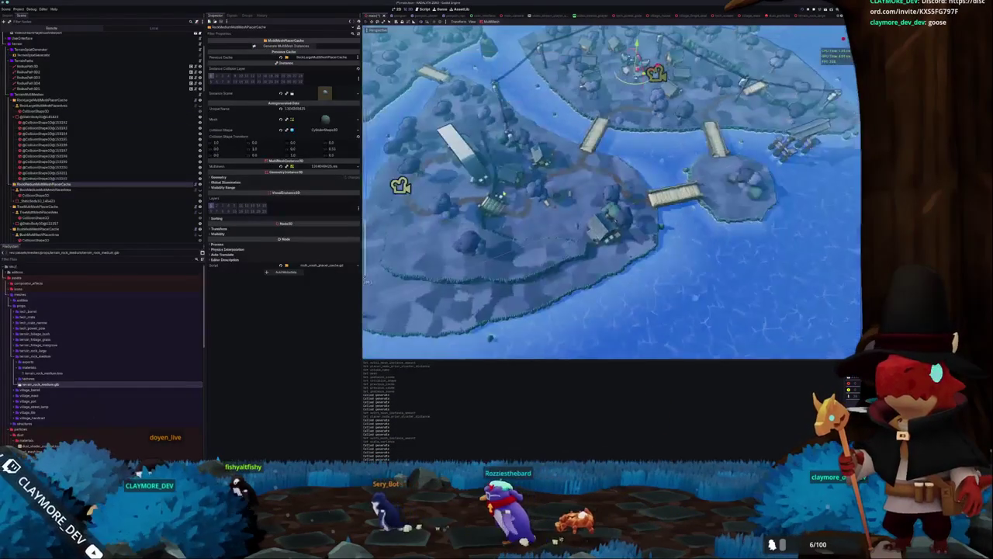
pyautogui.scroll(5, 611, 192)
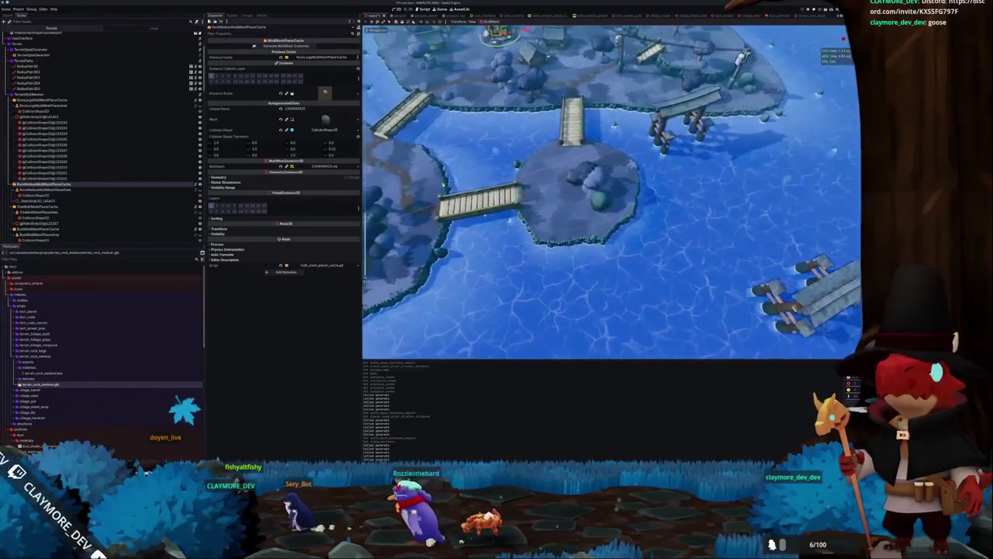
pyautogui.scroll(2, 611, 193)
pyautogui.scroll(-4, 611, 192)
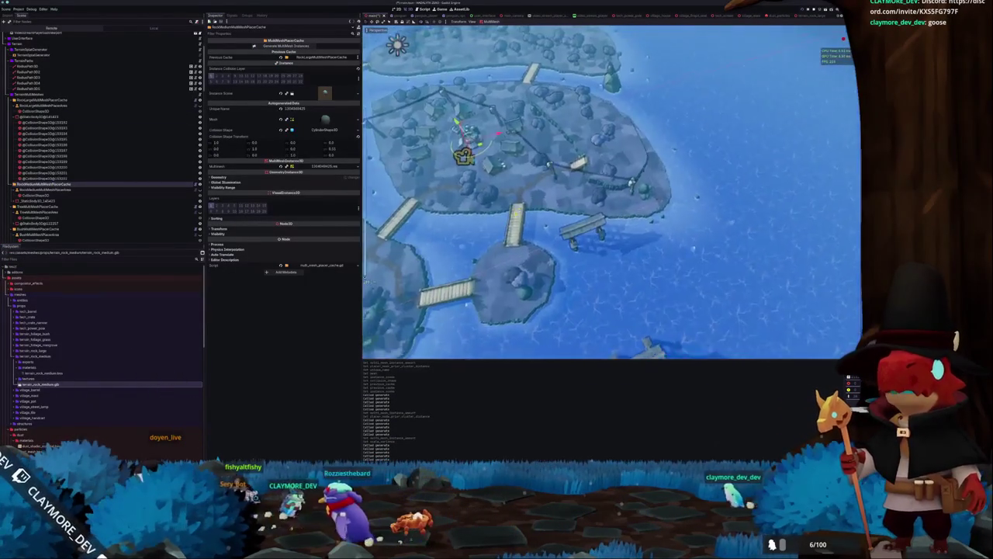
pyautogui.scroll(-2, 611, 193)
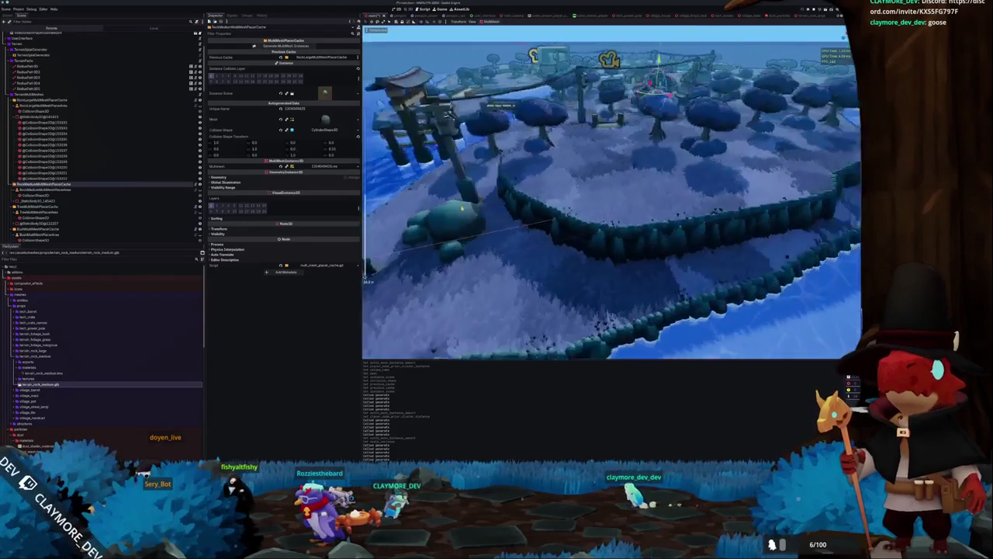
pyautogui.moveTo(527, 197); pyautogui.dragTo(477, 211)
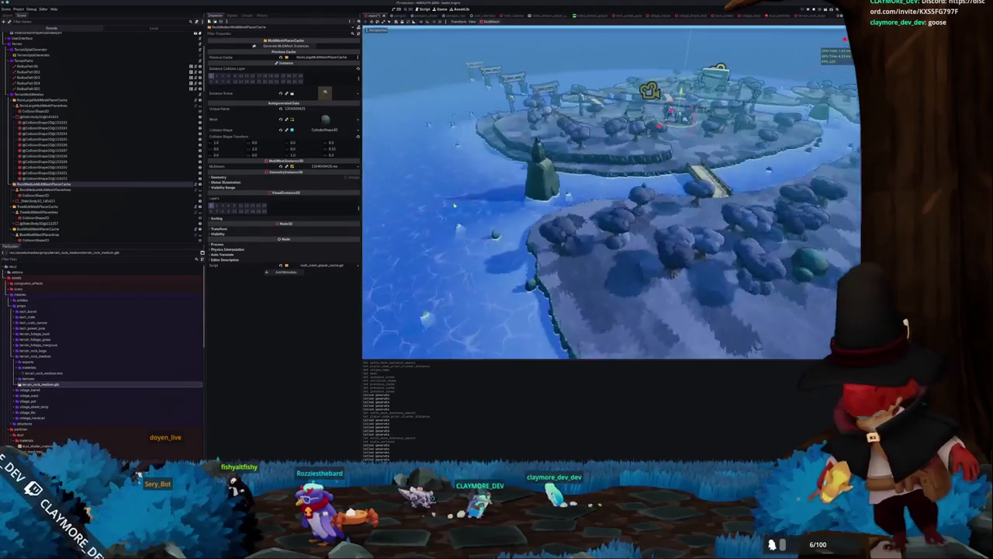
pyautogui.moveTo(470, 195); pyautogui.dragTo(543, 204)
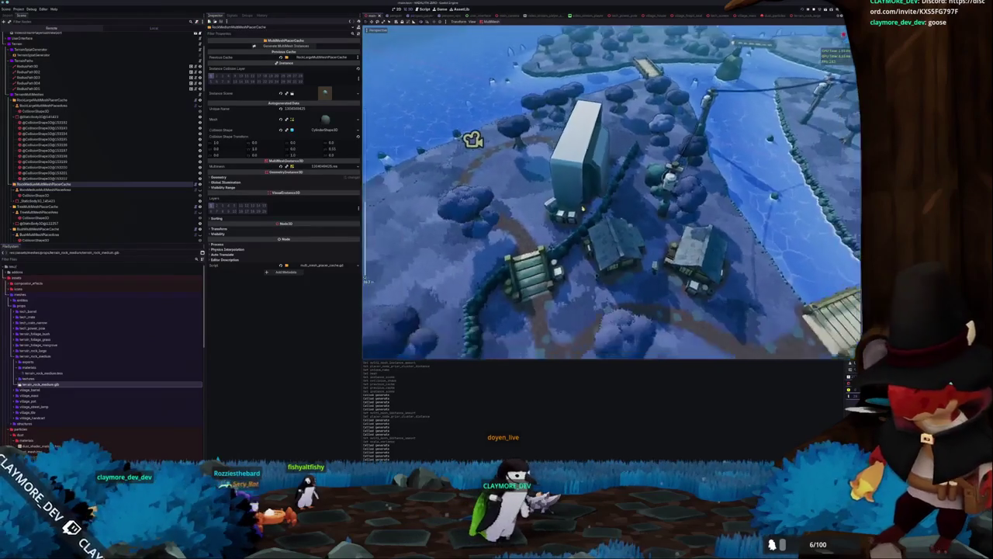
# Step: Select the next multimesh placer node and review its Inspector settings
pyautogui.click(46, 190)
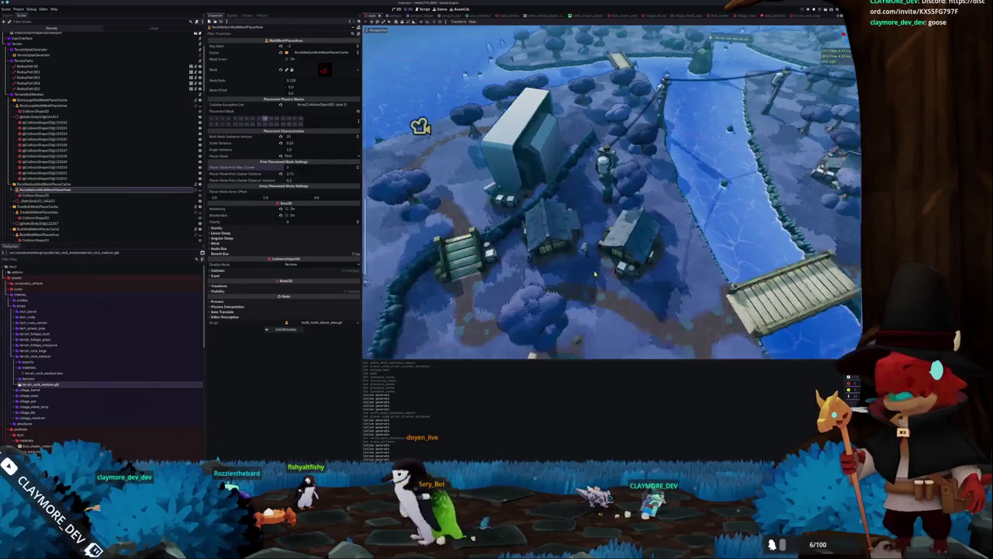
pyautogui.scroll(5, 555, 194)
pyautogui.scroll(-5, 555, 194)
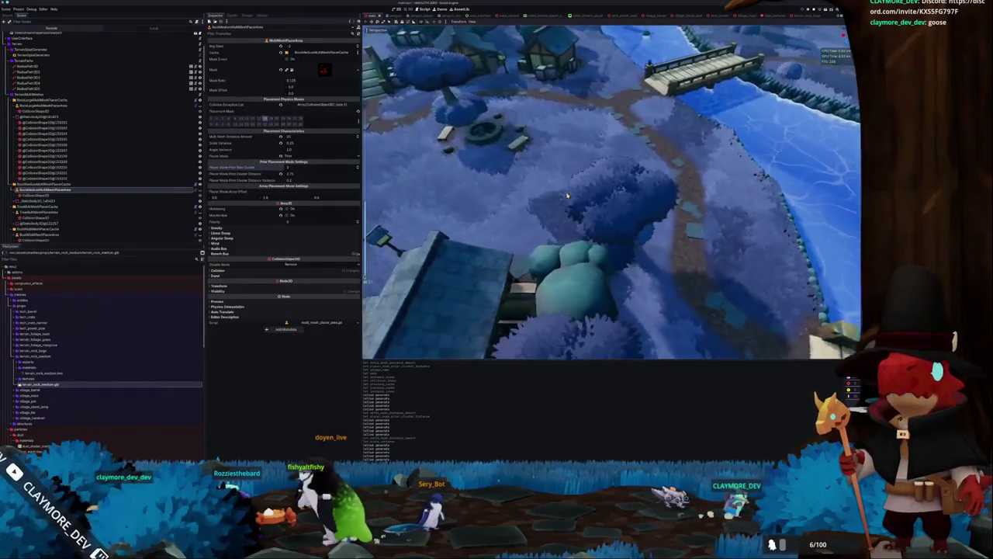
pyautogui.scroll(-3, 565, 184)
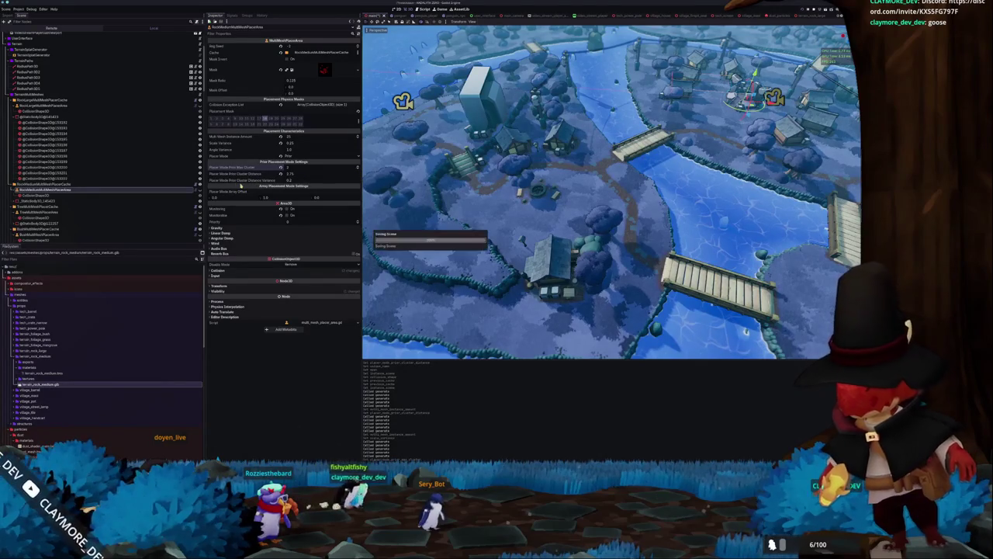
# Step: Regenerate the multimesh instances twice, checking the medium rock placement area in between
pyautogui.click(47, 184)
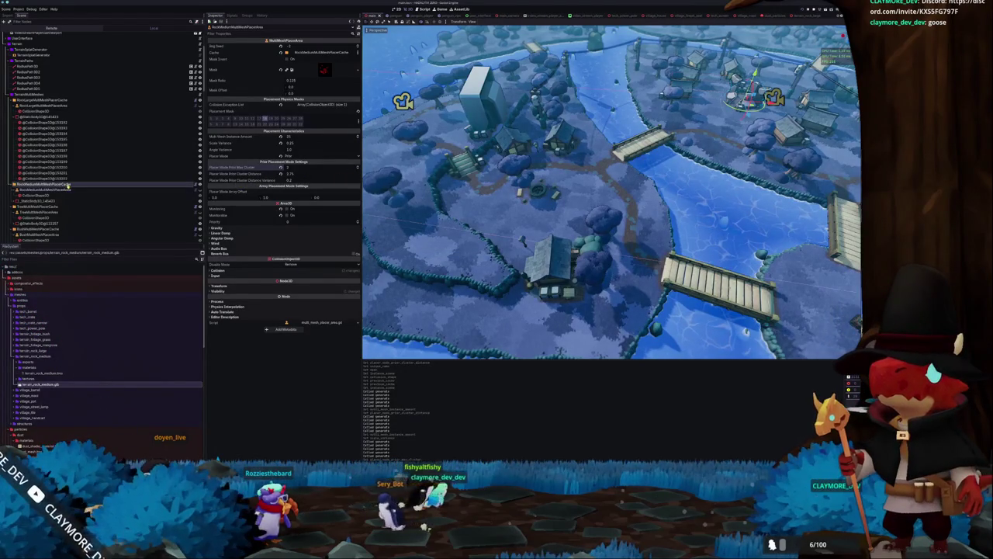
pyautogui.click(284, 46)
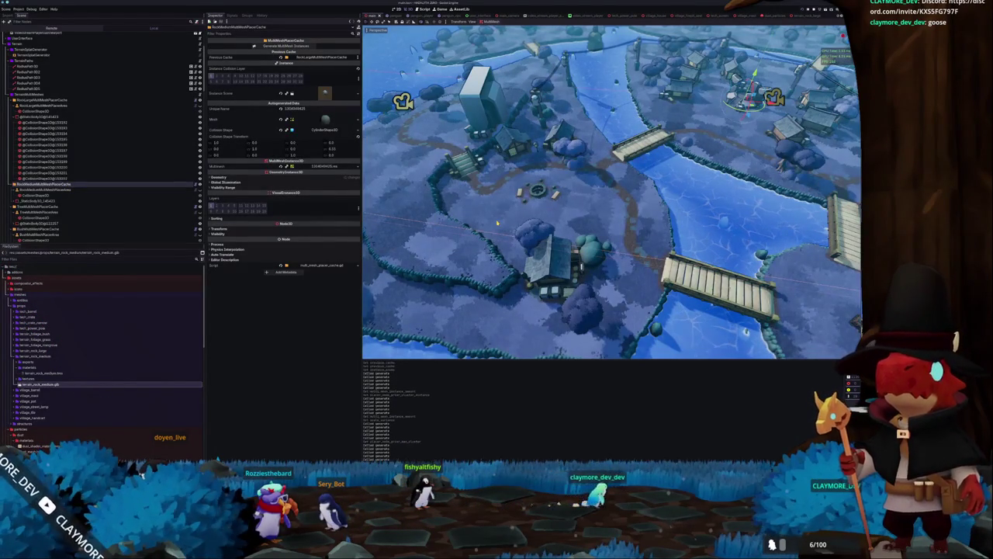
pyautogui.scroll(-2, 498, 223)
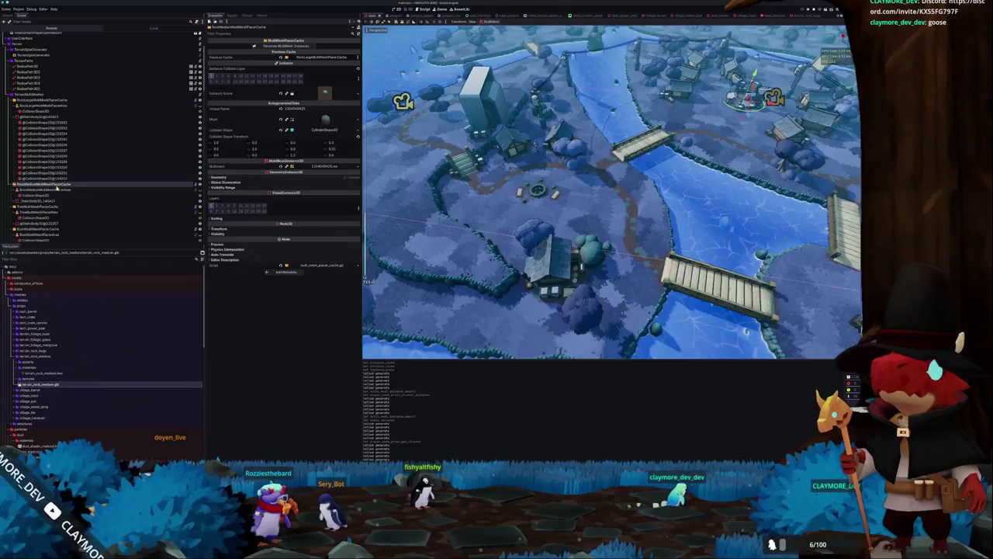
pyautogui.click(55, 190)
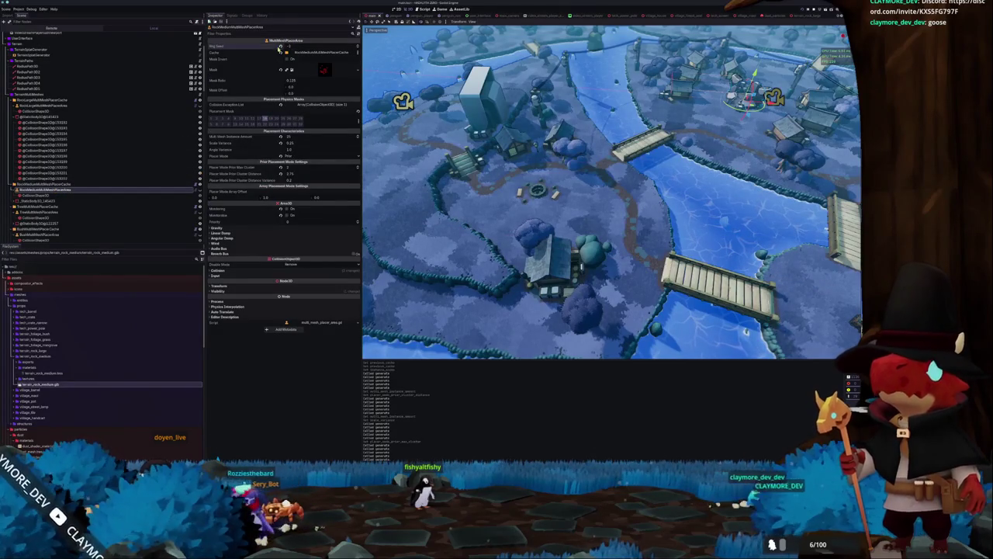
pyautogui.click(52, 183)
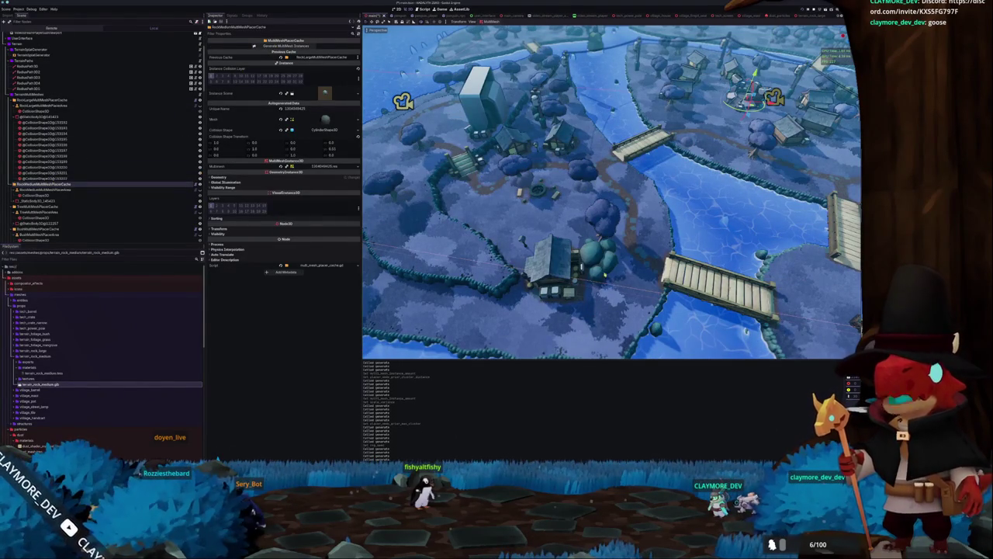
pyautogui.scroll(-3, 608, 256)
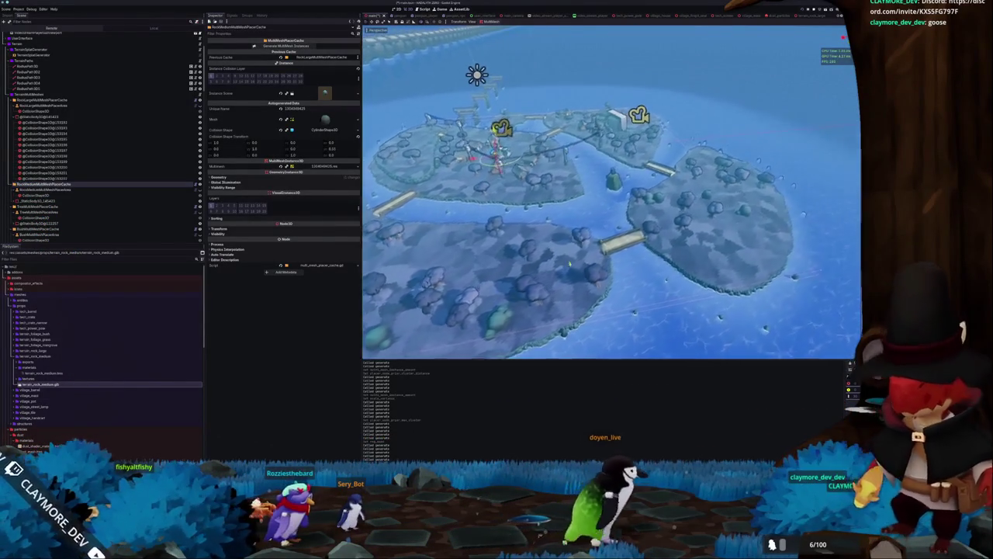
# Step: Select a rock's collision shape and frame the viewport on it with F
pyautogui.click(681, 208)
pyautogui.press('f')
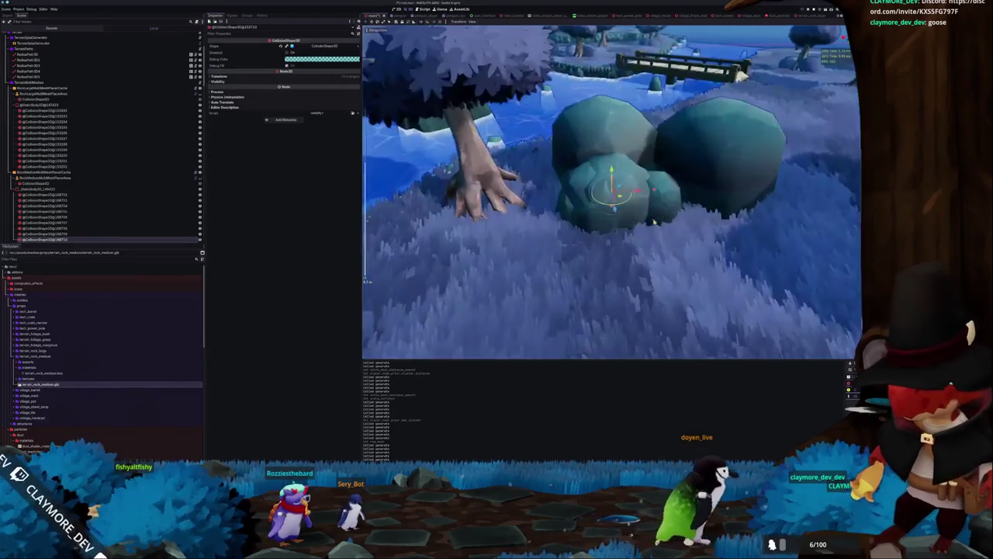
pyautogui.scroll(-6, 602, 243)
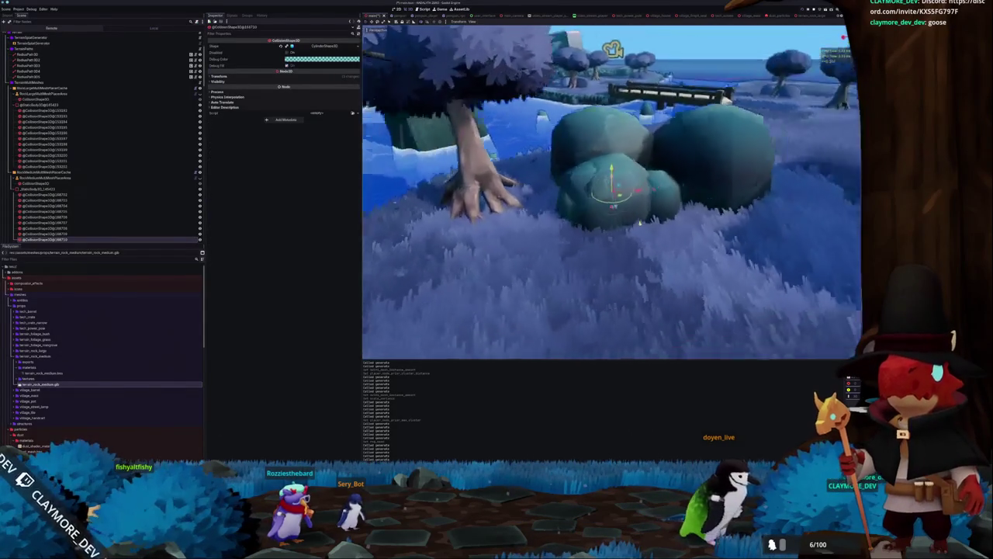
pyautogui.scroll(-3, 629, 233)
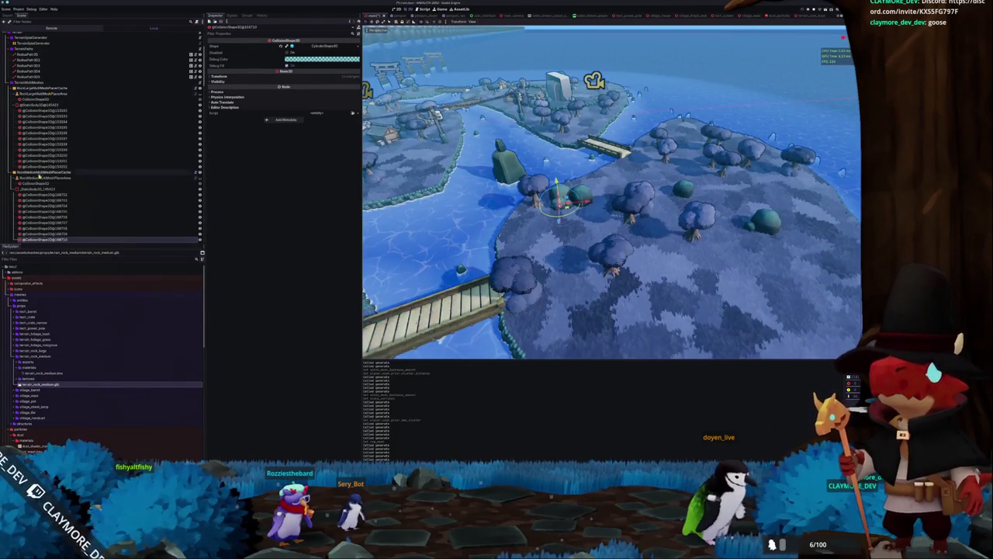
# Step: Regenerate the medium rock instances from RockMediumMultiMeshPlacerCache, then return to the area settings
pyautogui.click(40, 179)
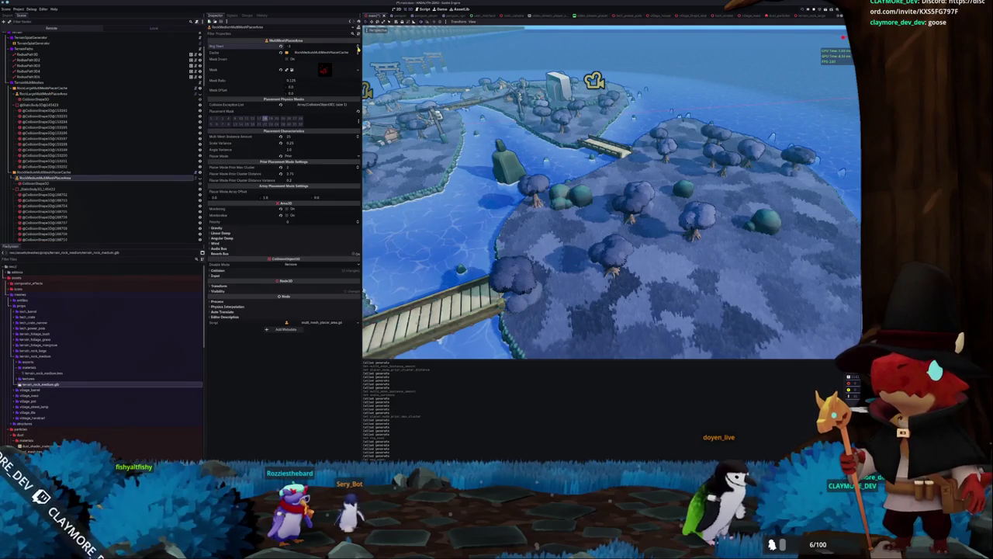
pyautogui.click(31, 172)
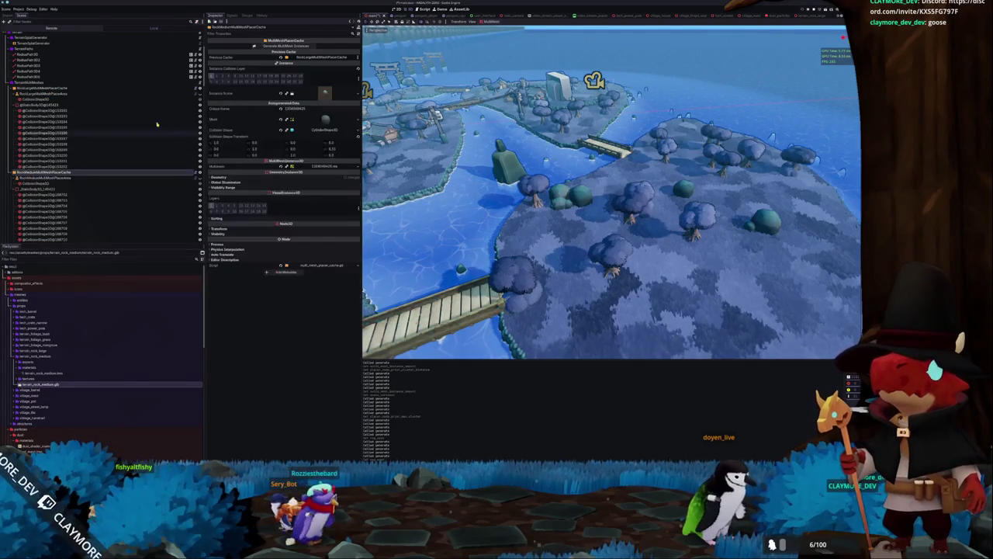
pyautogui.click(286, 47)
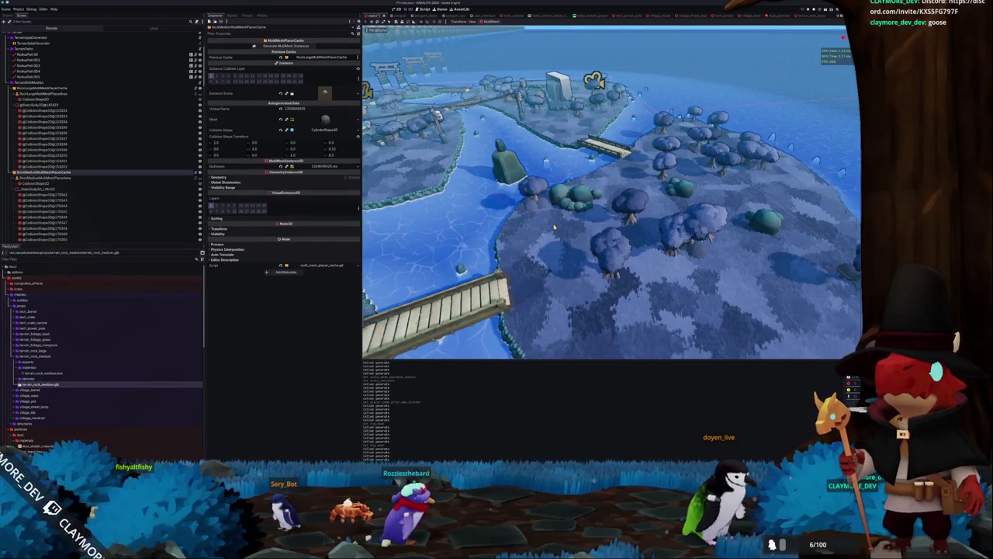
pyautogui.scroll(5, 554, 227)
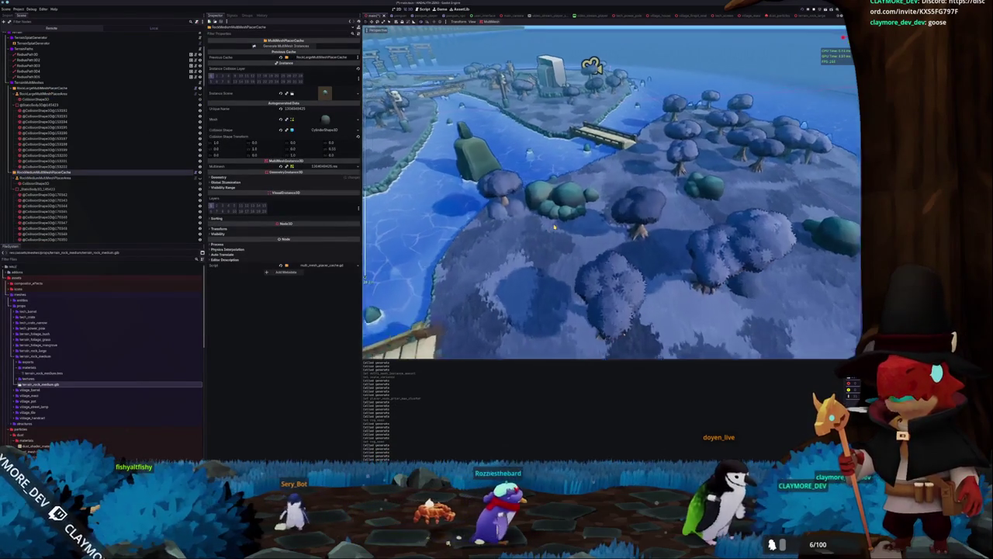
pyautogui.click(52, 178)
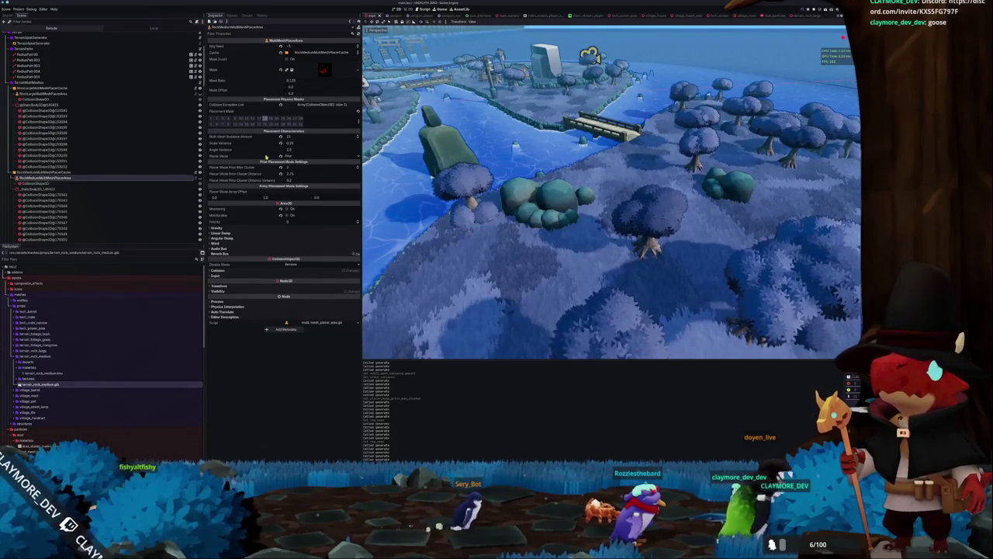
pyautogui.hotkey('alt', 'Tab')
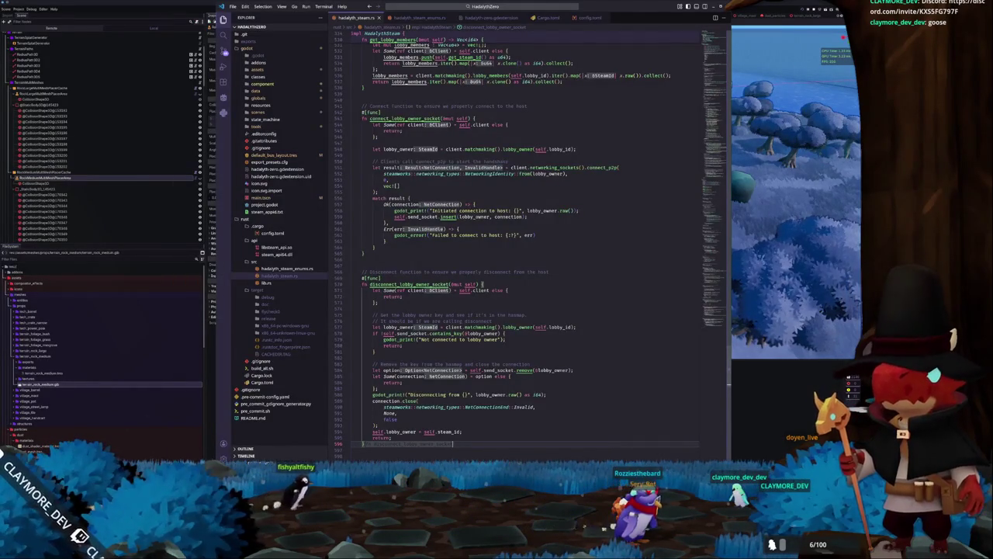
pyautogui.hotkey('alt', 'Tab')
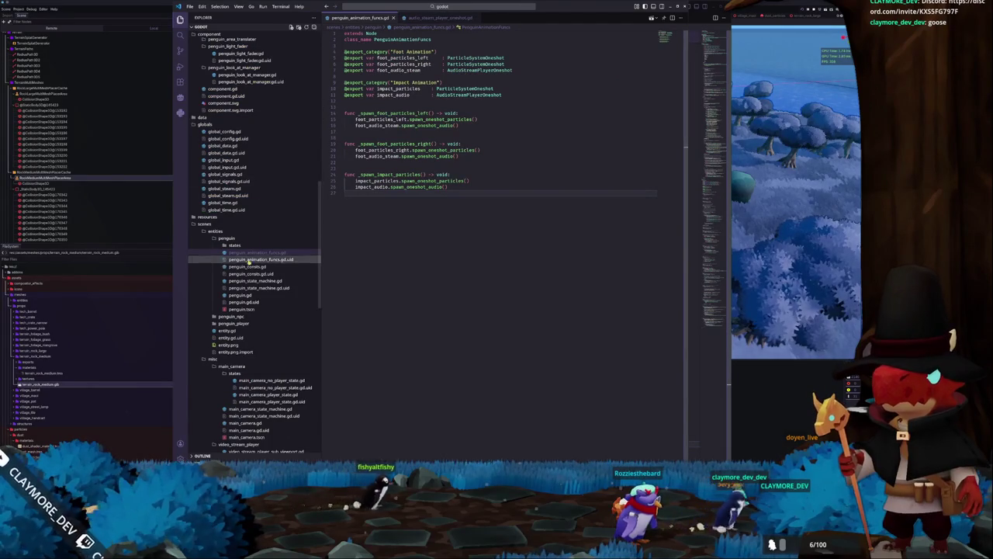
pyautogui.scroll(-6, 248, 260)
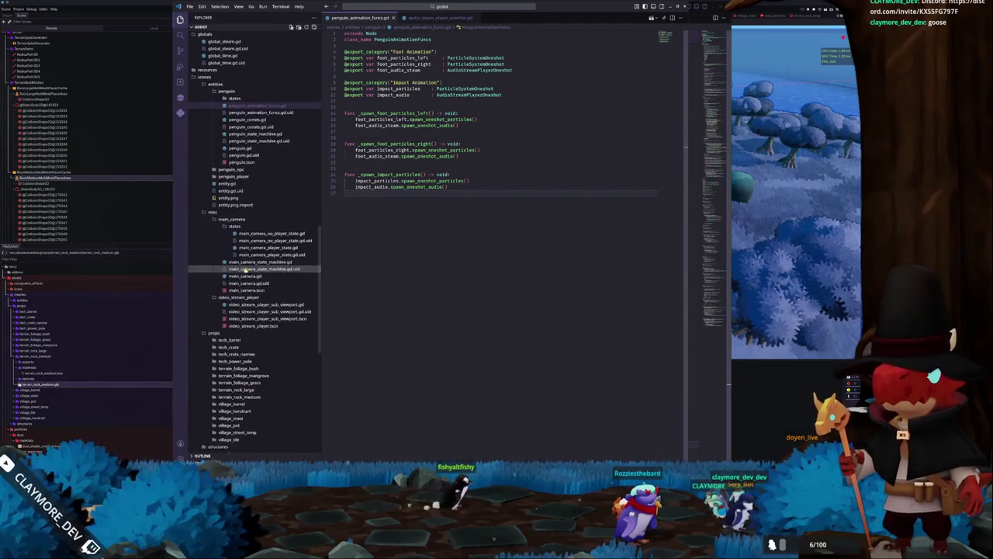
pyautogui.scroll(-10, 245, 269)
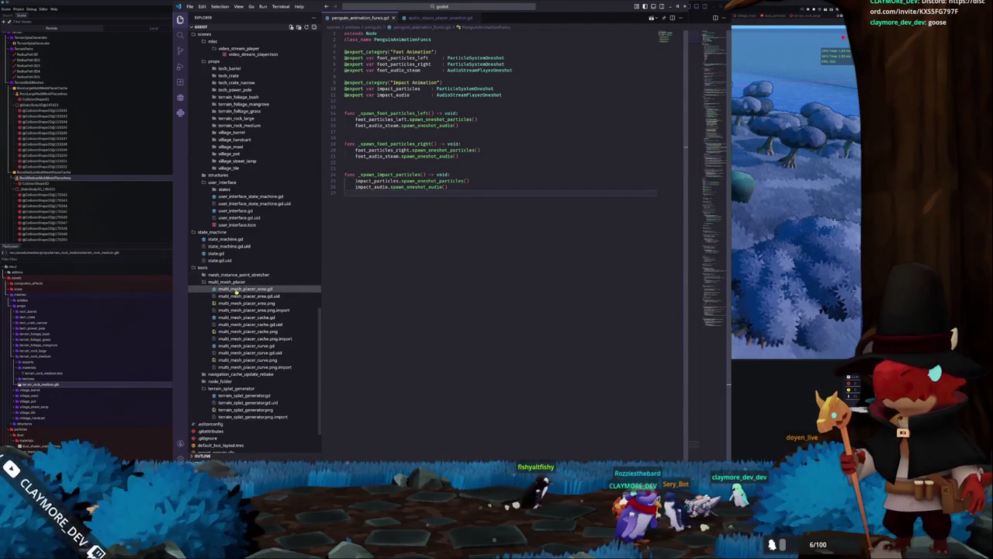
pyautogui.click(236, 289)
pyautogui.scroll(-15, 372, 259)
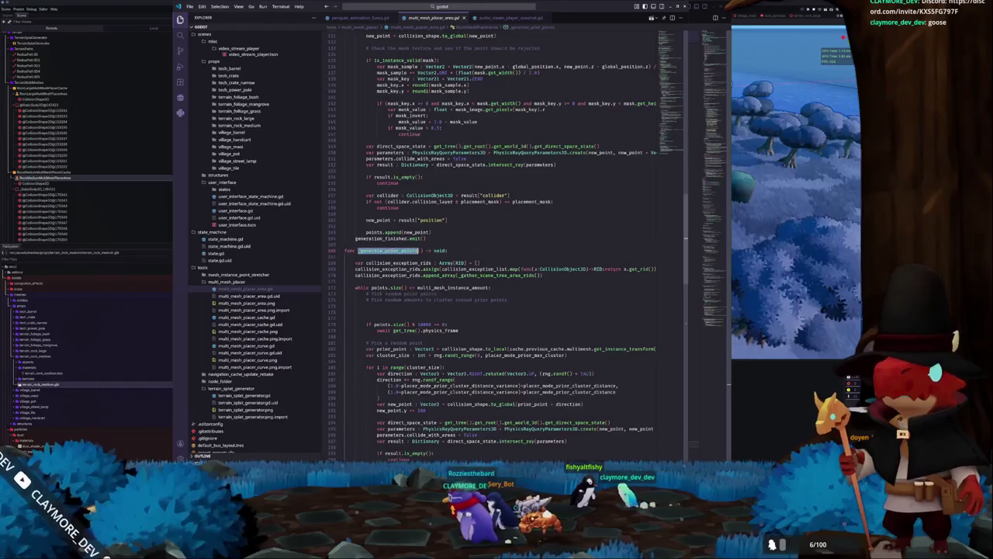
pyautogui.scroll(-3, 361, 287)
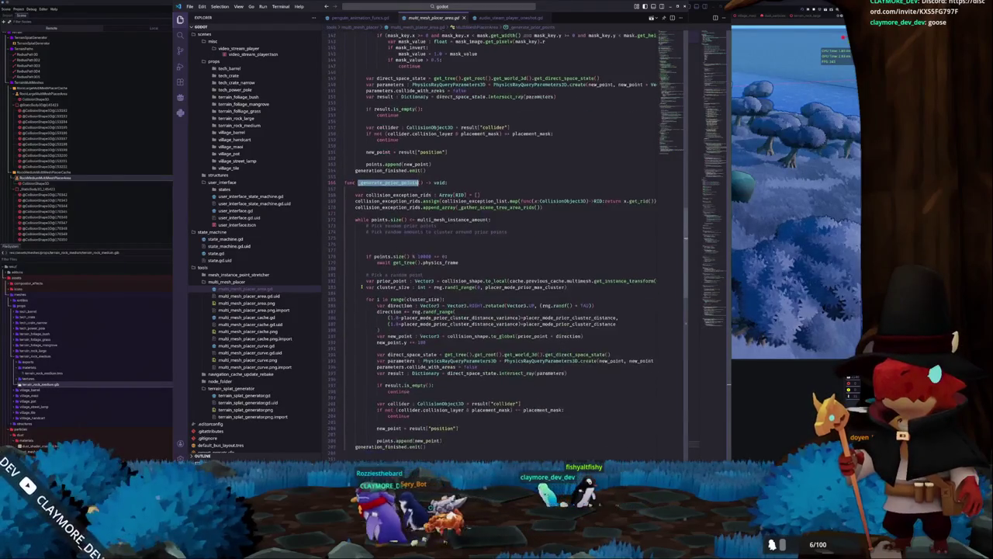
pyautogui.scroll(-1, 362, 287)
pyautogui.click(438, 265)
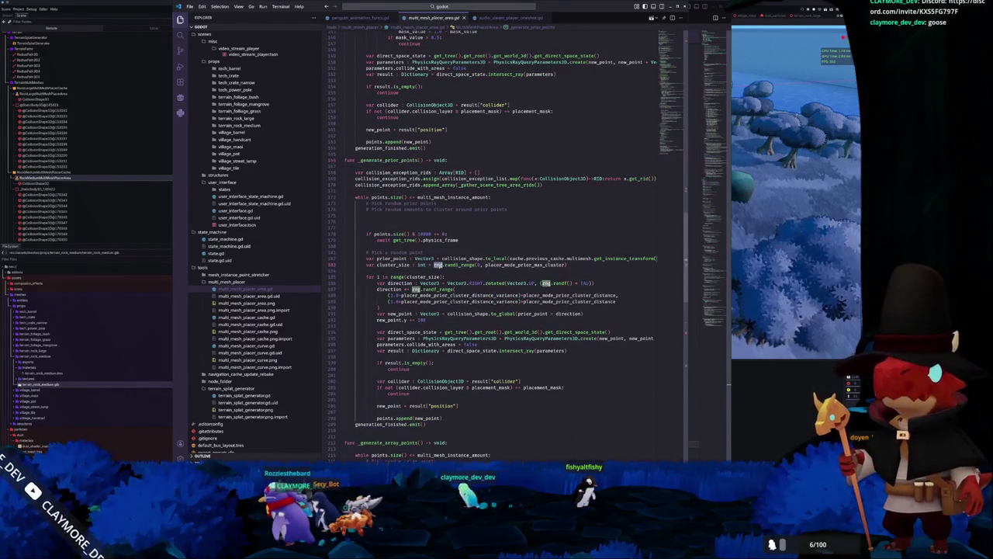
pyautogui.scroll(-2, 437, 271)
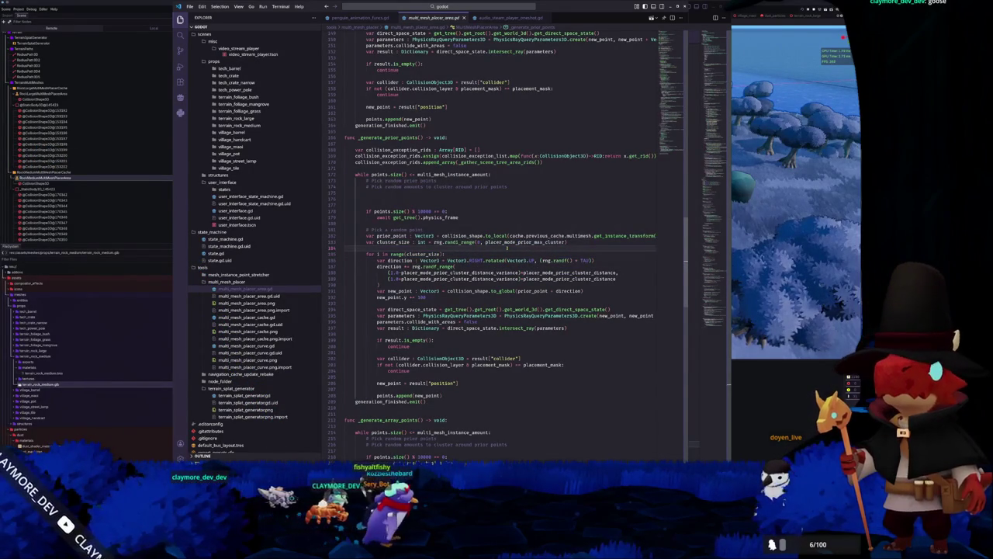
pyautogui.scroll(-3, 505, 247)
pyautogui.hotkey('alt', 'Tab')
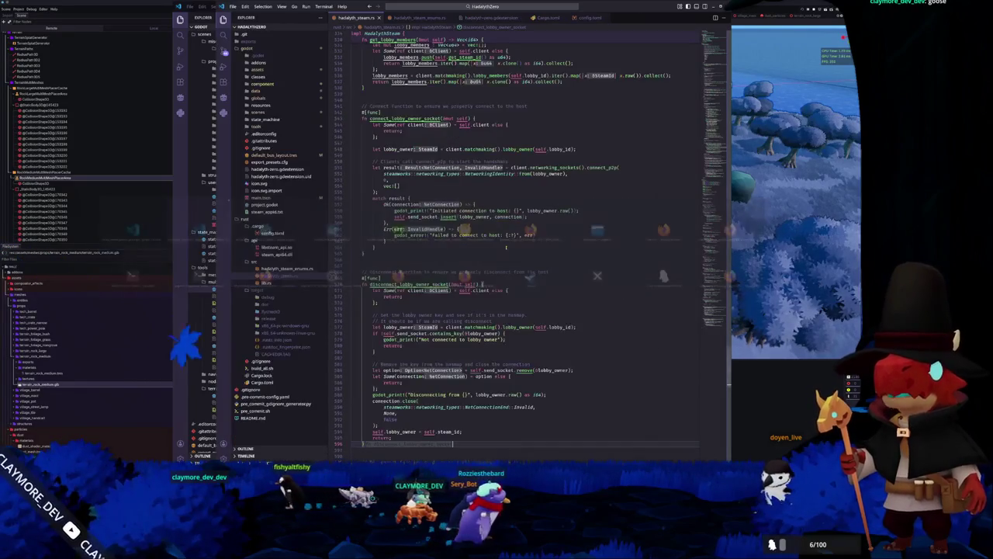
pyautogui.hotkey('alt', 'Tab')
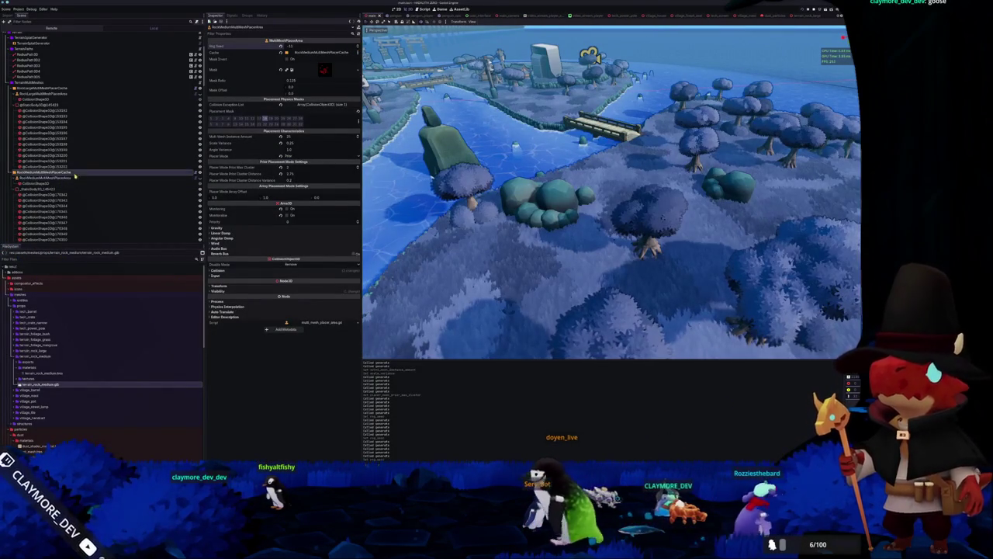
# Step: Compare the large rock placement area and cache settings, then regenerate the large rock instances
pyautogui.click(74, 172)
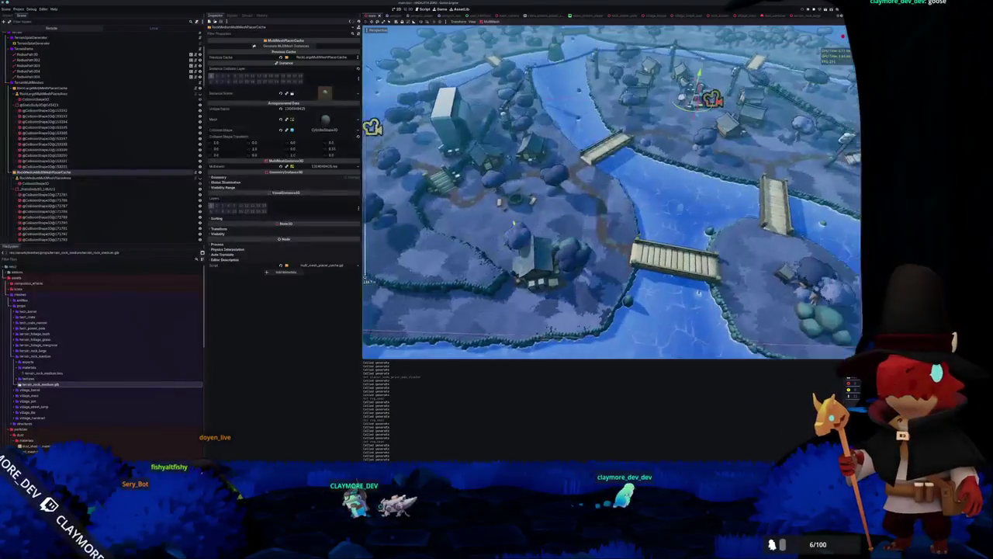
pyautogui.click(78, 93)
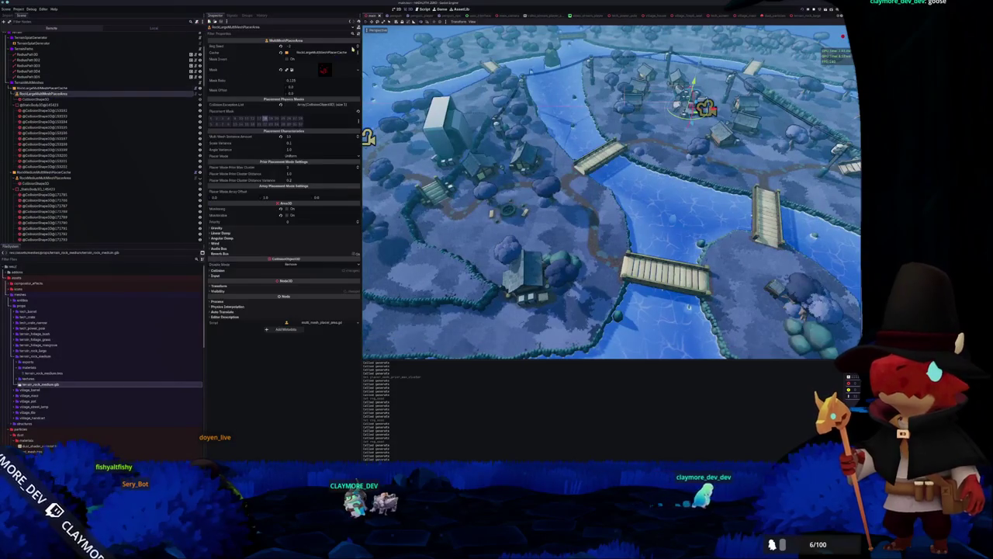
pyautogui.click(86, 88)
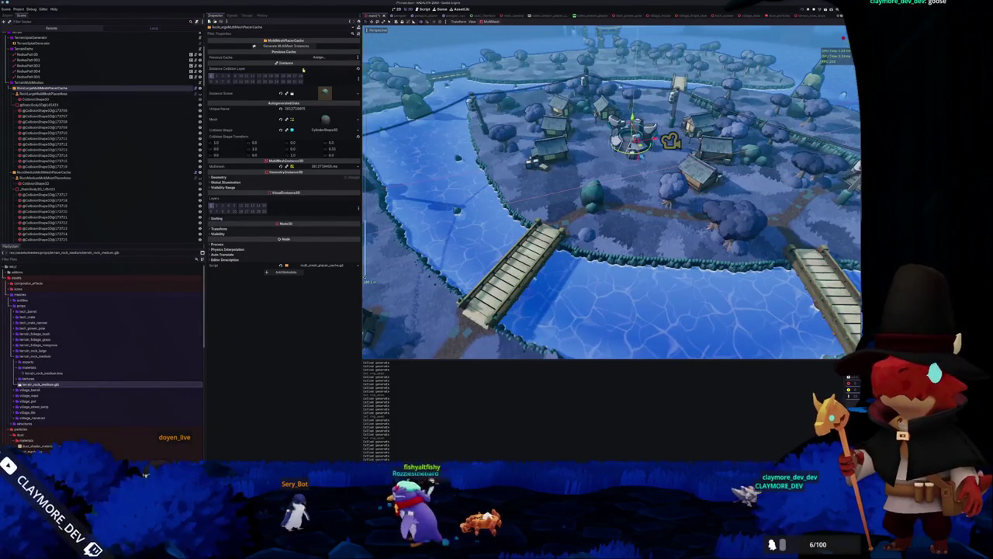
pyautogui.click(122, 94)
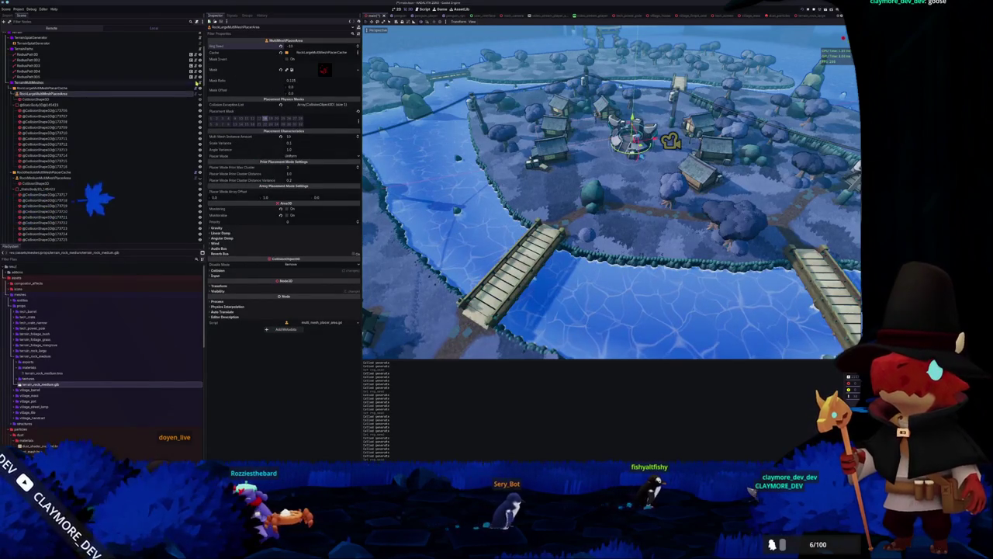
pyautogui.click(117, 89)
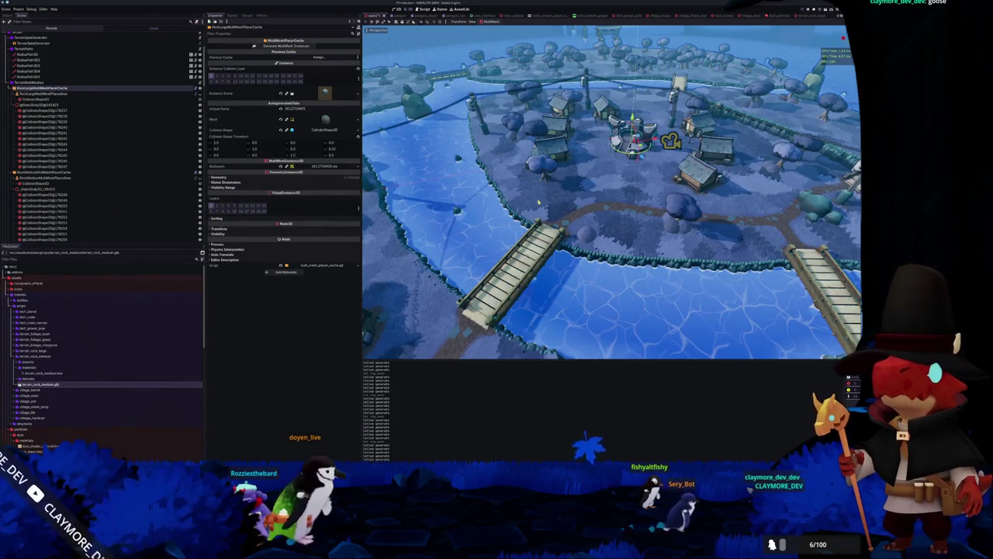
pyautogui.scroll(-5, 539, 203)
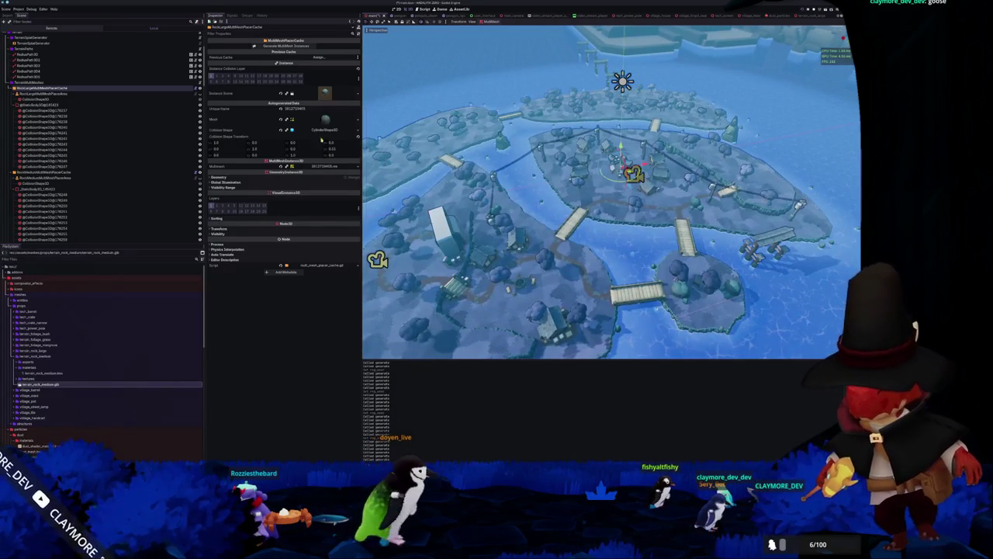
pyautogui.click(62, 93)
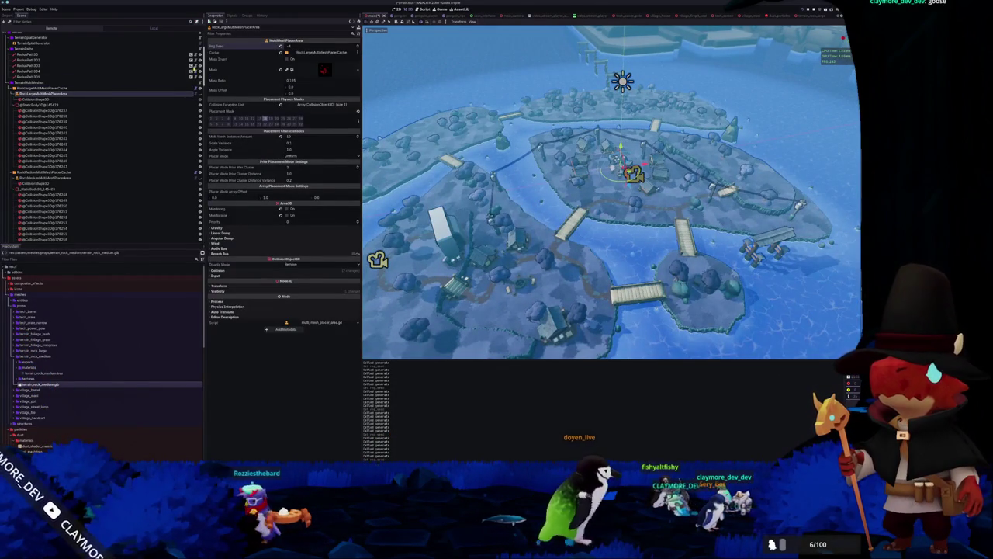
pyautogui.click(93, 89)
pyautogui.click(288, 46)
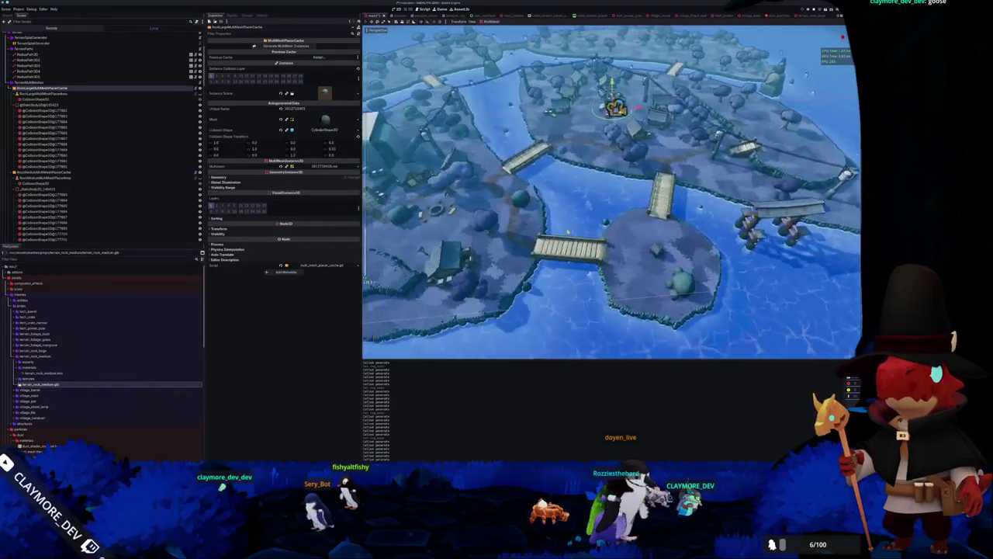
pyautogui.click(40, 178)
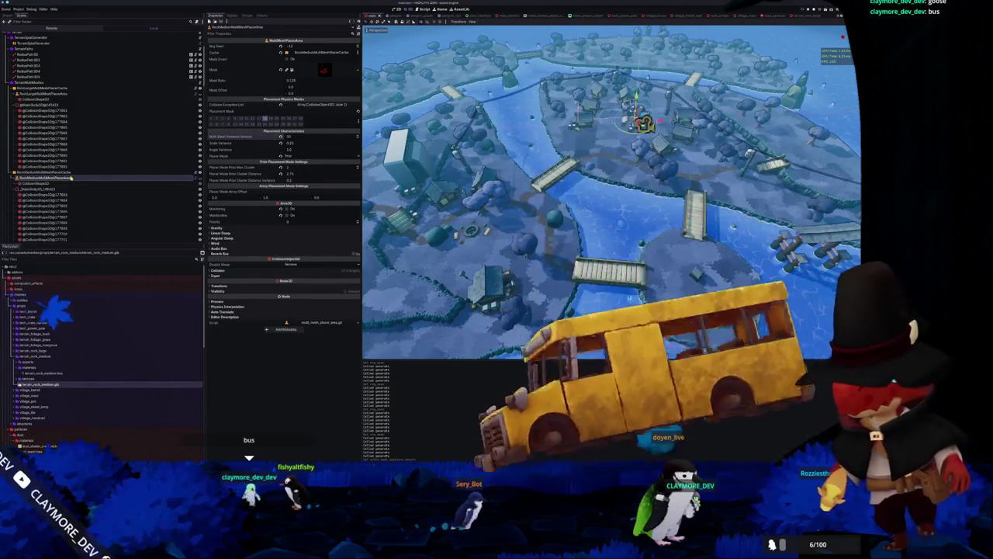
pyautogui.click(287, 50)
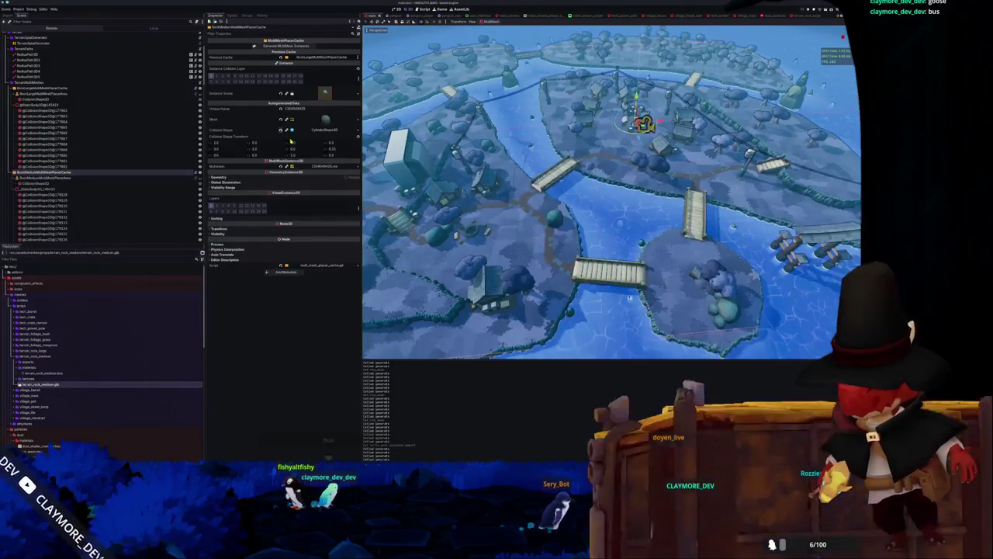
pyautogui.scroll(-5, 431, 201)
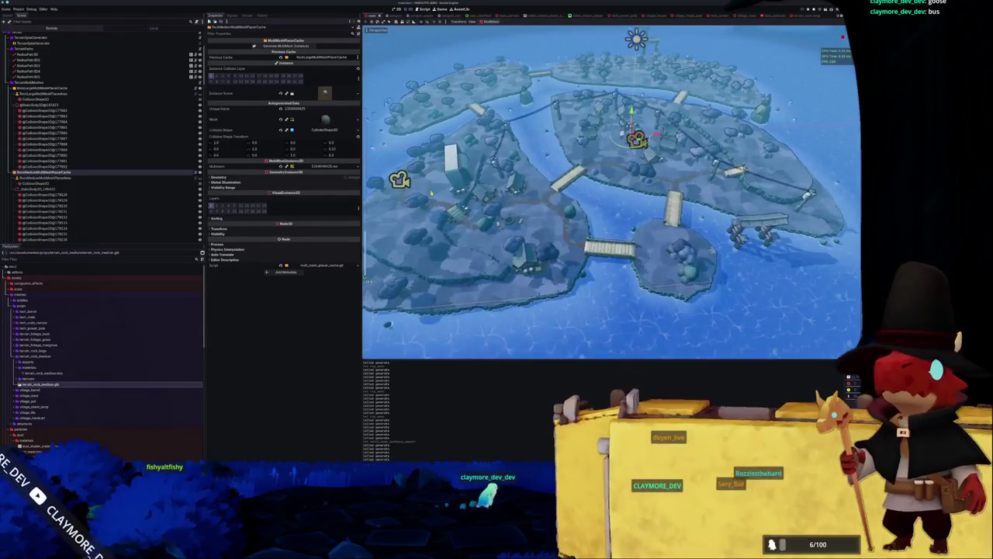
pyautogui.scroll(5, 431, 200)
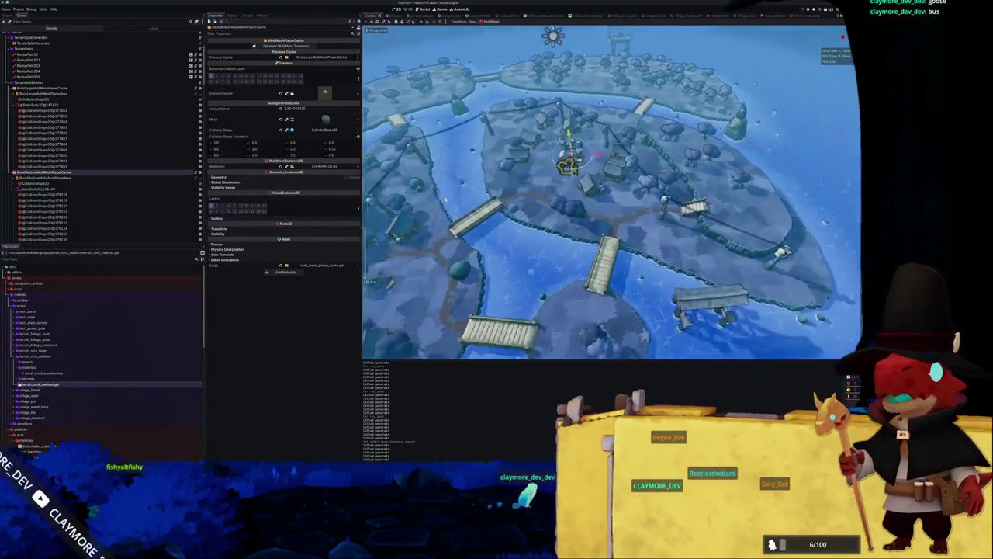
pyautogui.scroll(5, 610, 194)
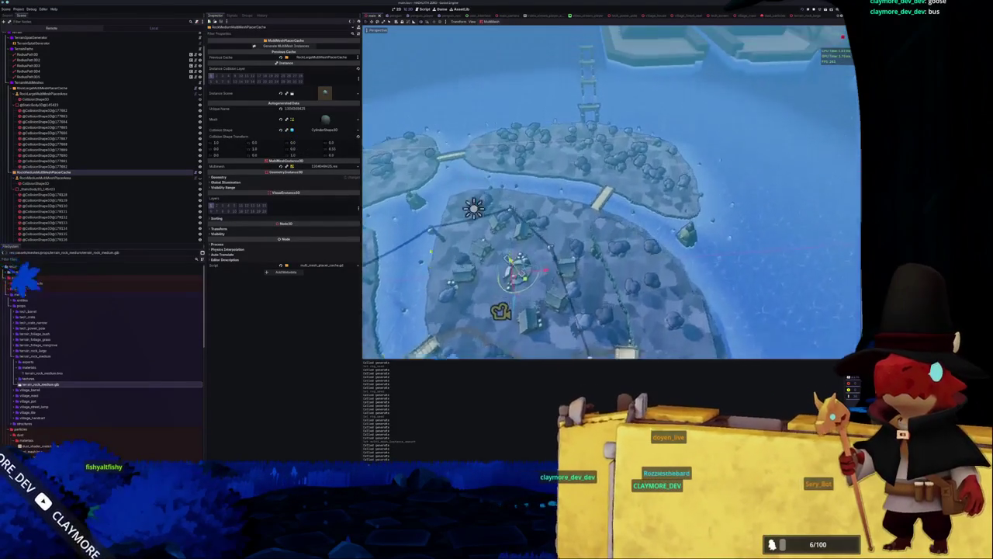
pyautogui.moveTo(482, 223)
pyautogui.mouseDown()
pyautogui.moveTo(581, 199)
pyautogui.moveTo(582, 219)
pyautogui.moveTo(507, 196)
pyautogui.moveTo(496, 220)
pyautogui.mouseUp()
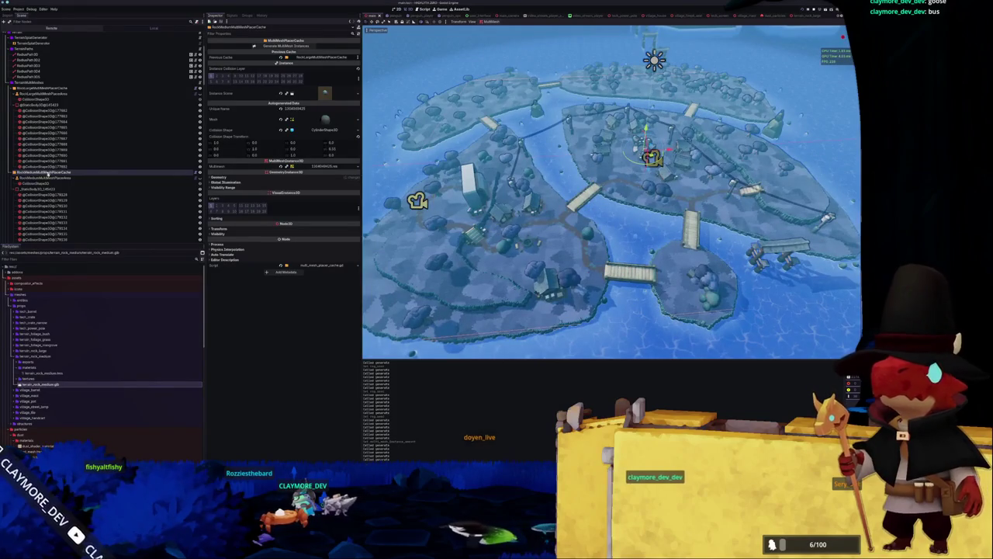
# Step: Regenerate the large rock multimesh instances and orbit to a top-down view of the island
pyautogui.click(40, 93)
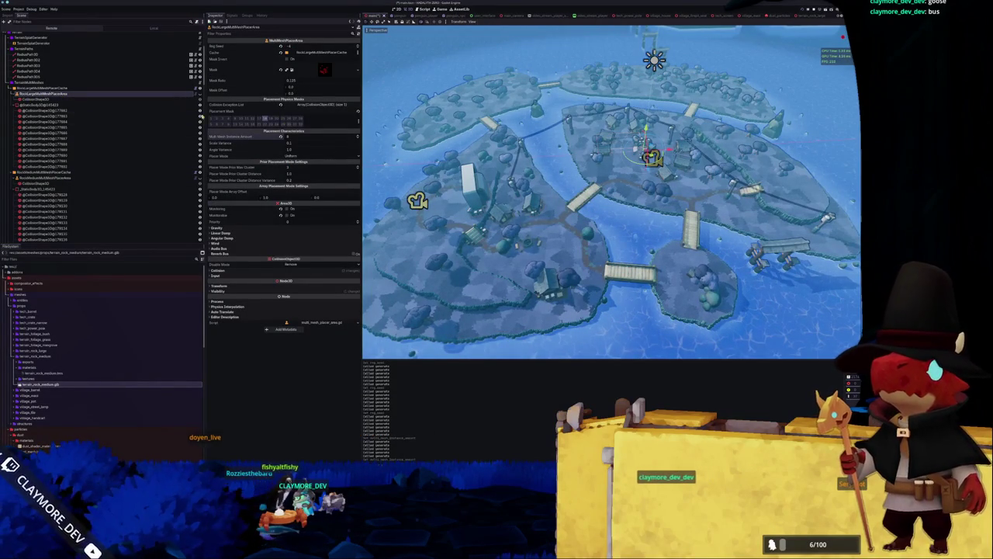
pyautogui.click(61, 88)
pyautogui.click(280, 45)
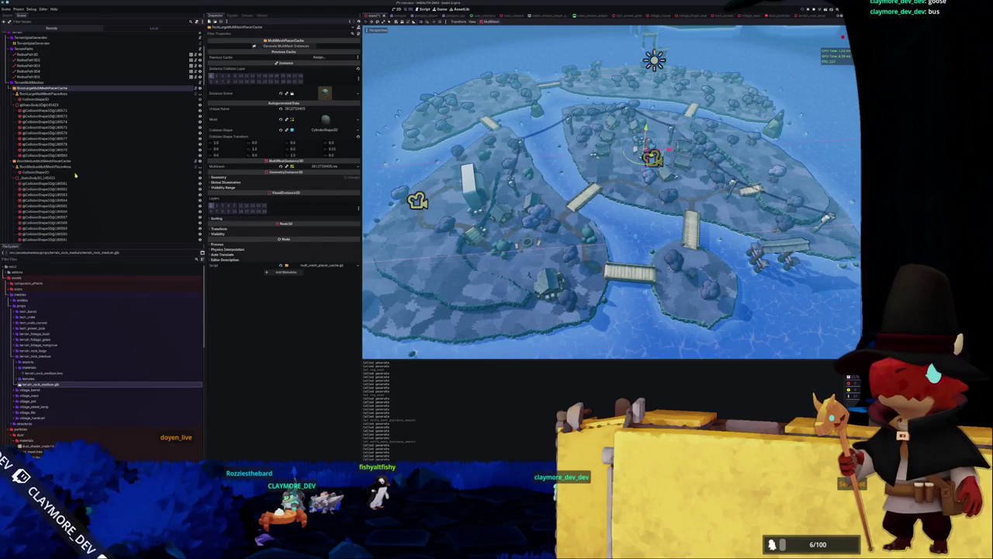
pyautogui.scroll(2, 611, 192)
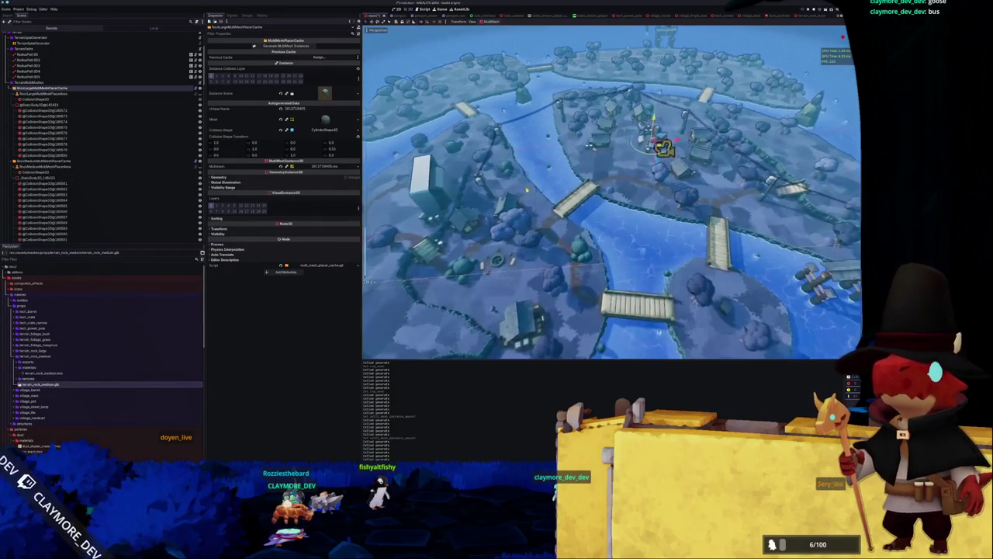
pyautogui.moveTo(611, 192)
pyautogui.mouseDown()
pyautogui.moveTo(649, 152)
pyautogui.moveTo(717, 112)
pyautogui.mouseUp()
pyautogui.scroll(5, 612, 192)
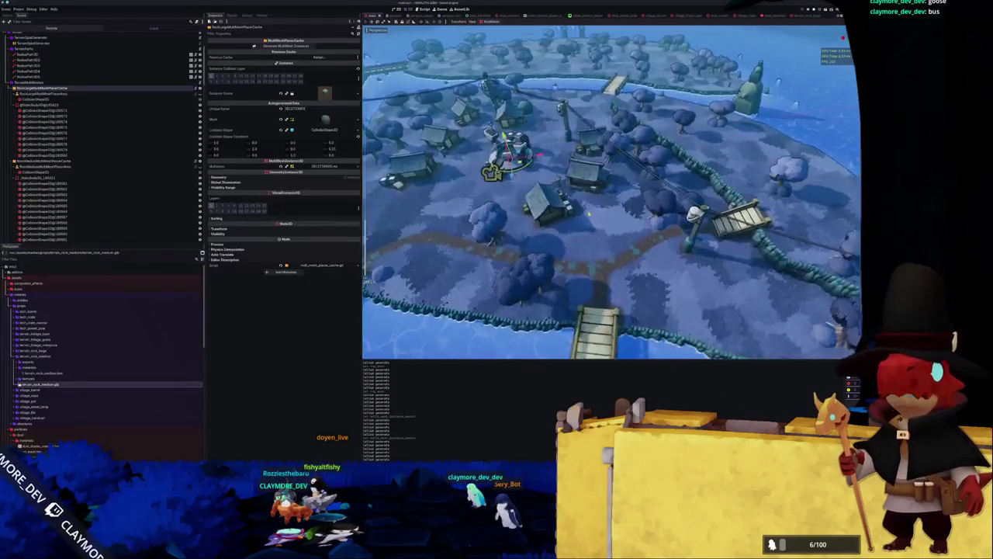
pyautogui.scroll(-5, 611, 220)
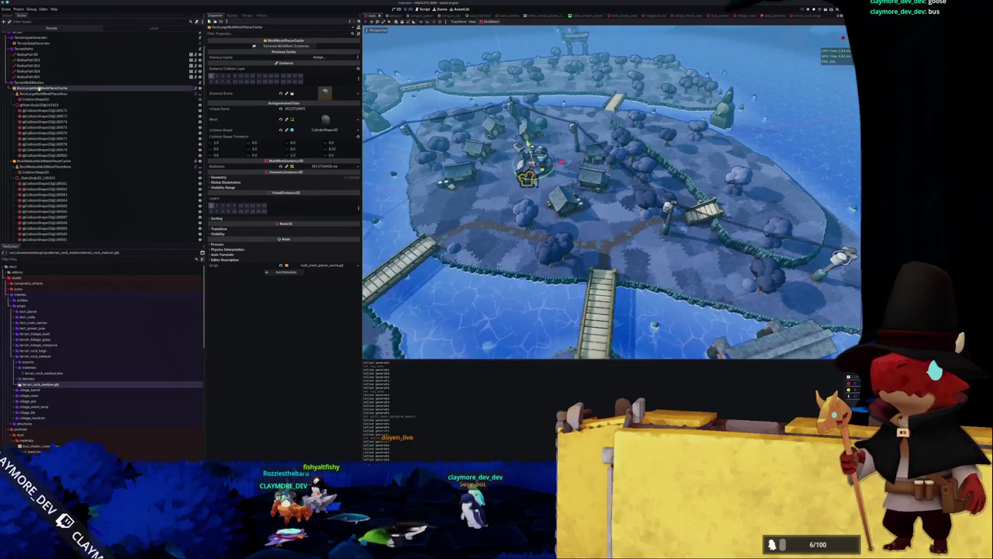
pyautogui.scroll(-5, 37, 168)
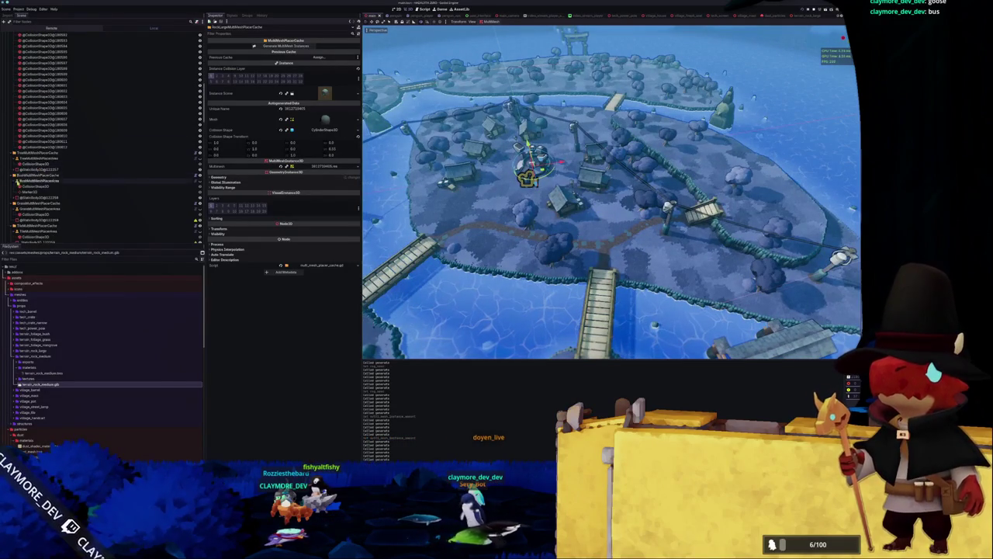
# Step: Add a Marker3D child node under RockLargeMultiMeshPlacerArea
pyautogui.scroll(10, 31, 155)
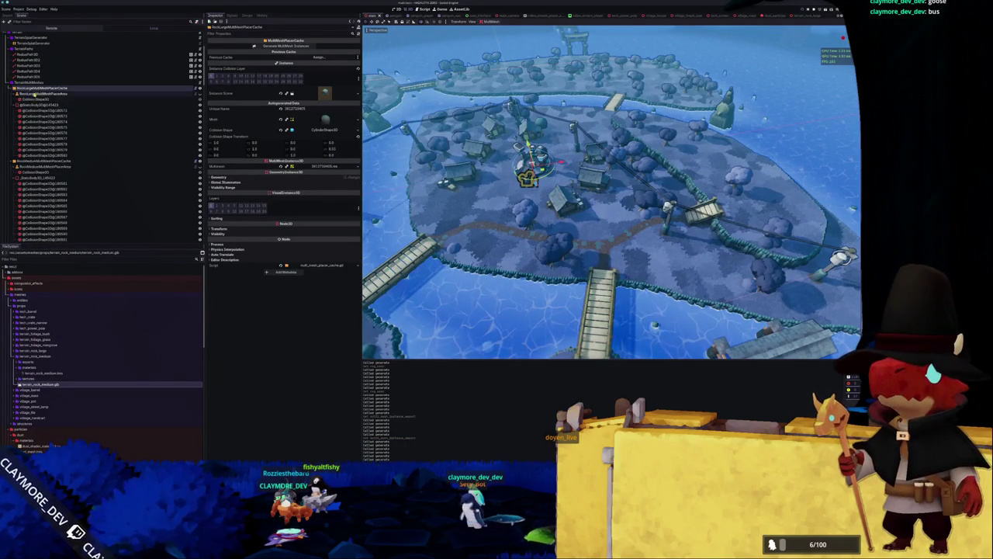
pyautogui.rightClick(36, 94)
pyautogui.click(50, 103)
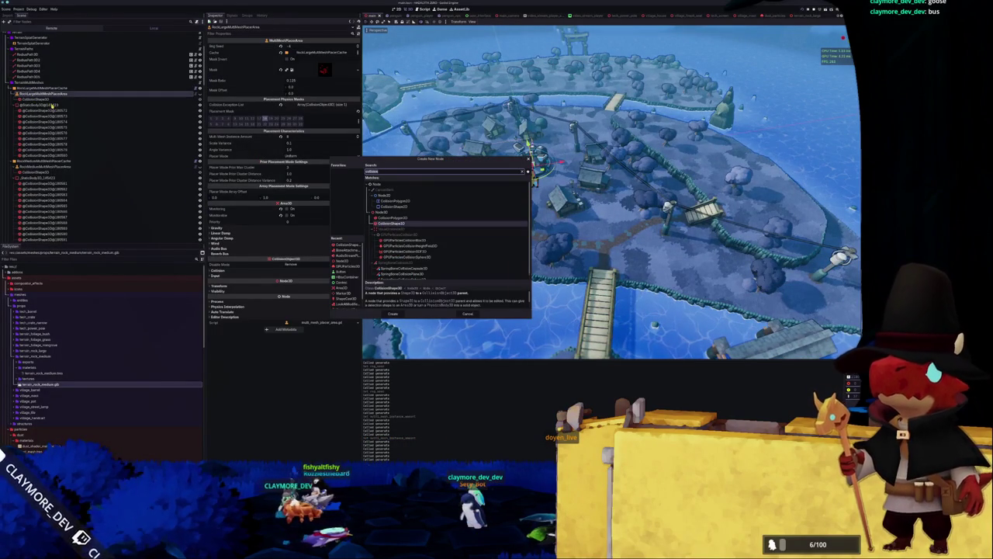
pyautogui.write('marker')
pyautogui.press('Return')
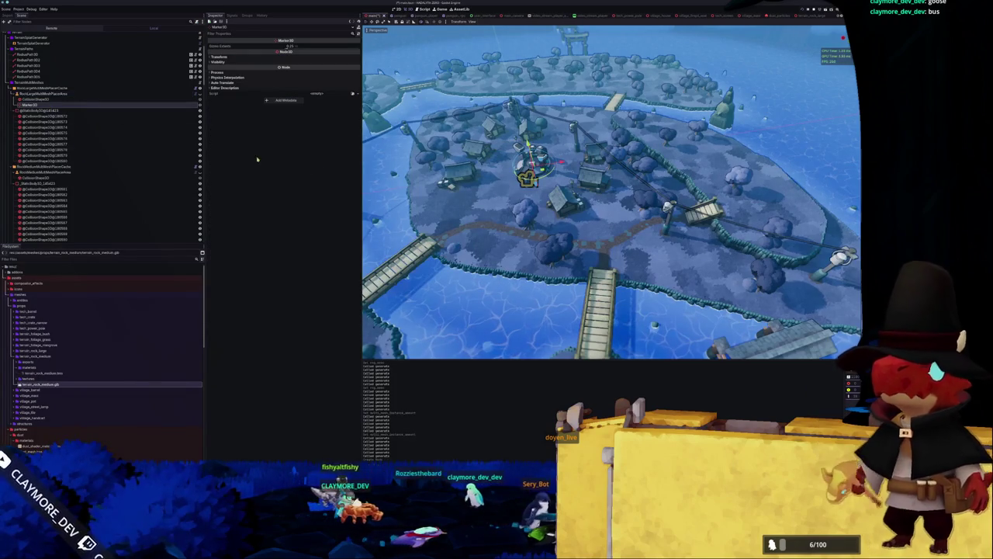
# Step: View the new marker from above, then select and frame RockLargeMultiMeshPlacerCache
pyautogui.press('KP_7')
pyautogui.scroll(5, 611, 193)
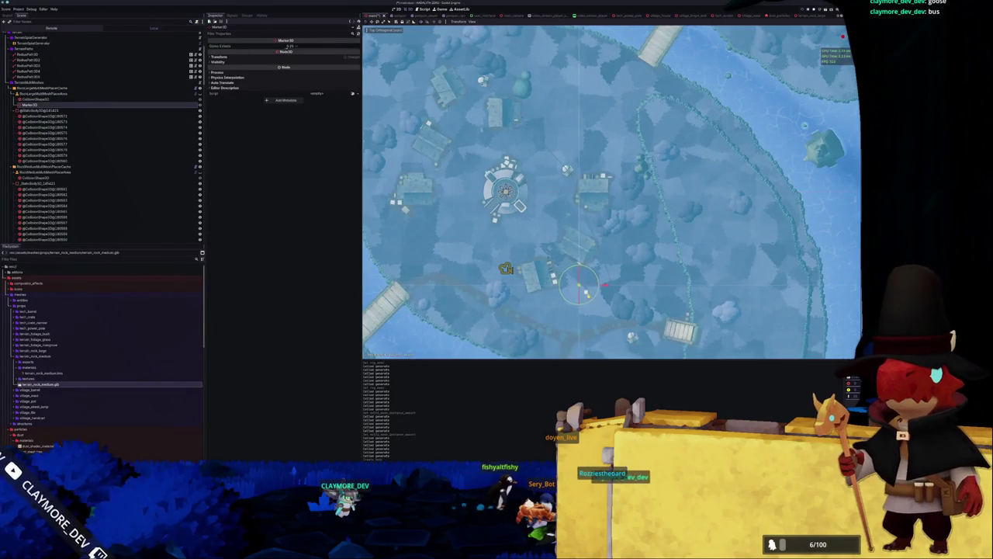
pyautogui.press('f')
pyautogui.scroll(-6, 534, 266)
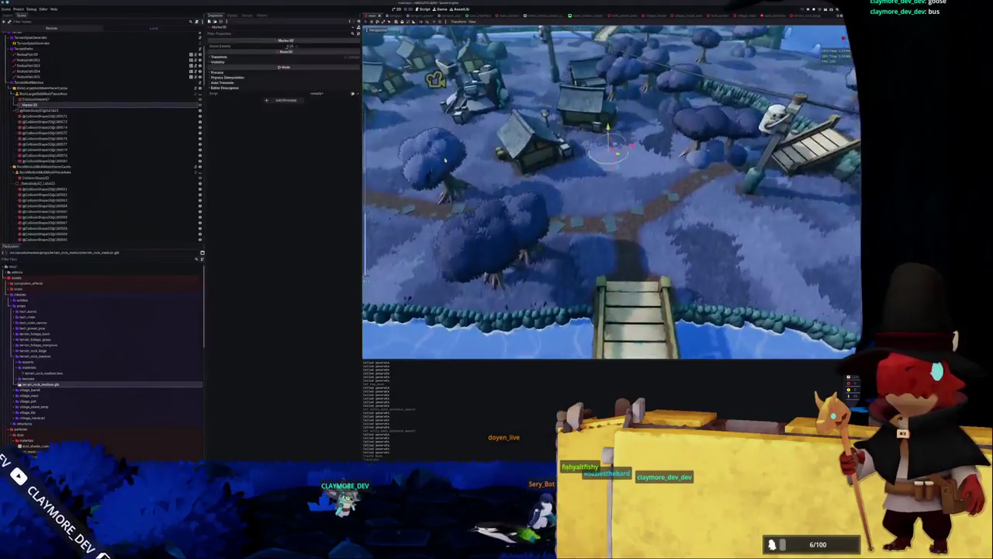
pyautogui.click(30, 88)
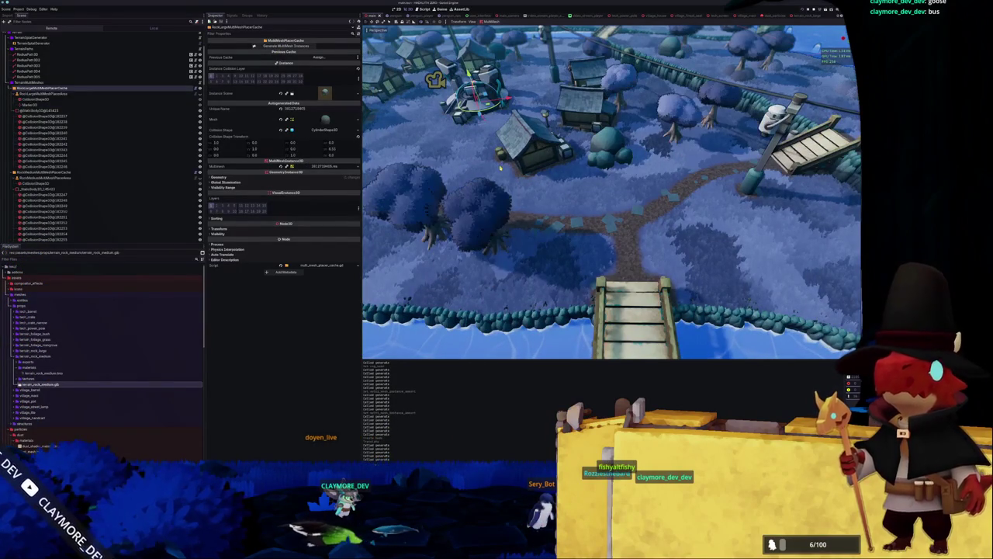
pyautogui.press('f')
pyautogui.scroll(-4, 506, 167)
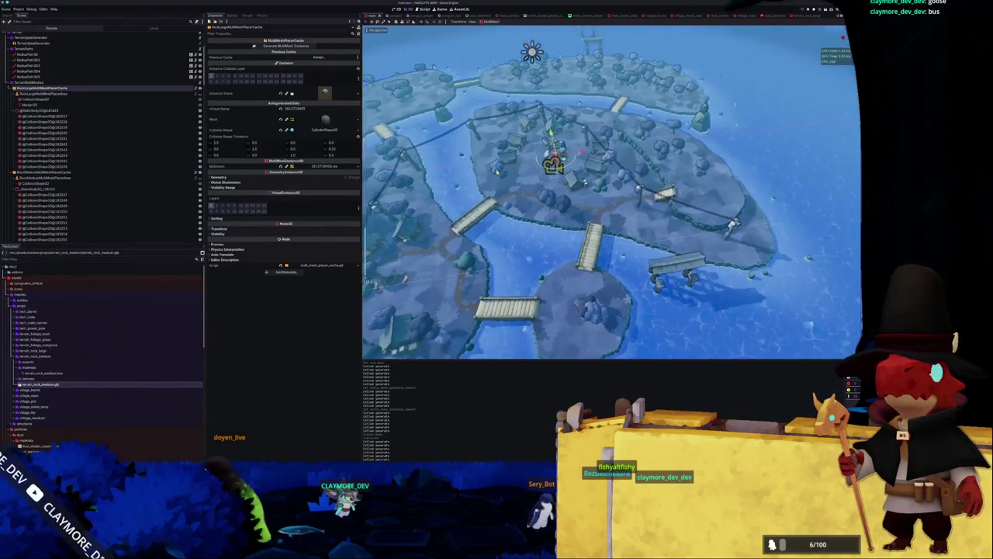
pyautogui.scroll(2, 502, 169)
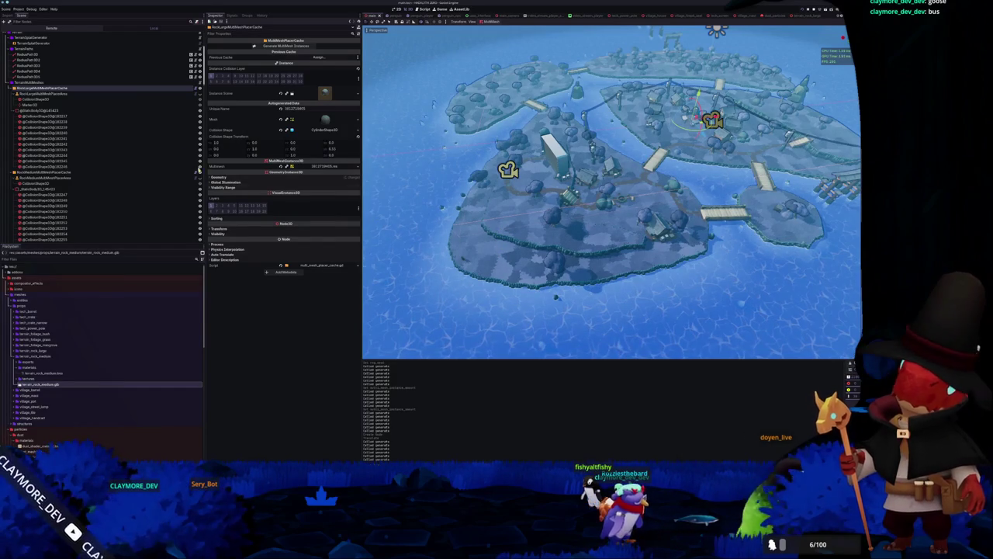
# Step: Duplicate Marker3D, drag the copy toward the island's southern shore in top view, and save
pyautogui.click(114, 104)
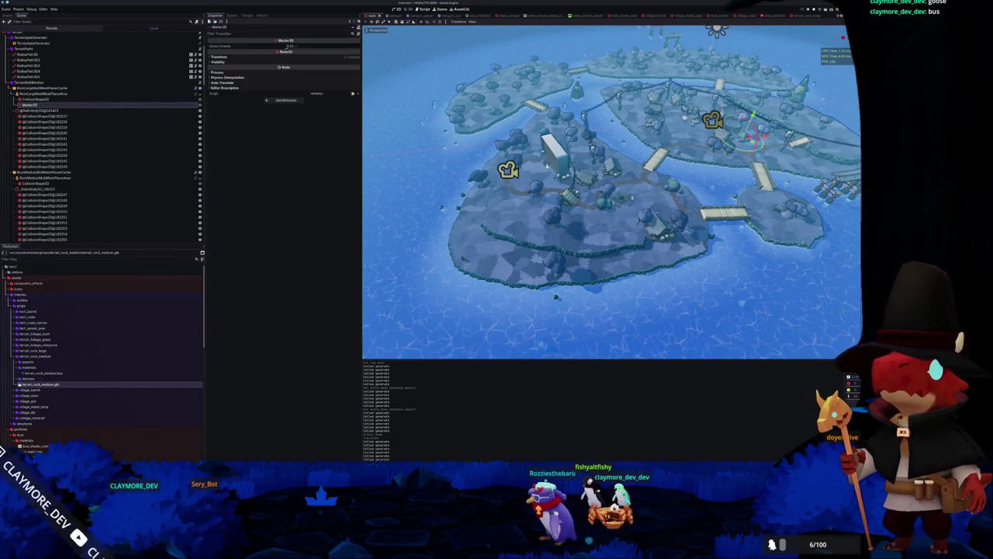
pyautogui.hotkey('ctrl', 'd')
pyautogui.press('KP_7')
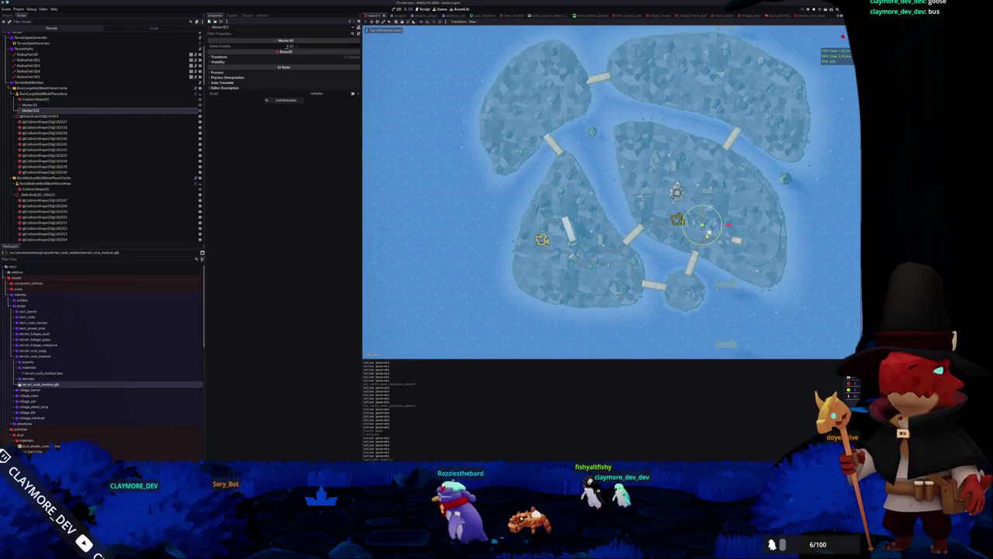
pyautogui.moveTo(702, 225); pyautogui.dragTo(551, 291)
pyautogui.hotkey('ctrl', 's')
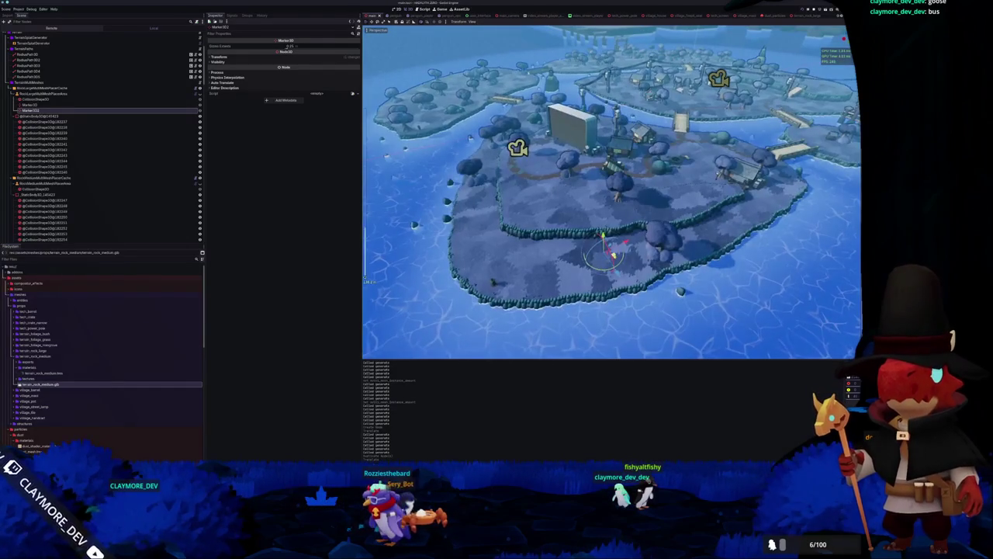
pyautogui.moveTo(649, 247); pyautogui.dragTo(570, 254)
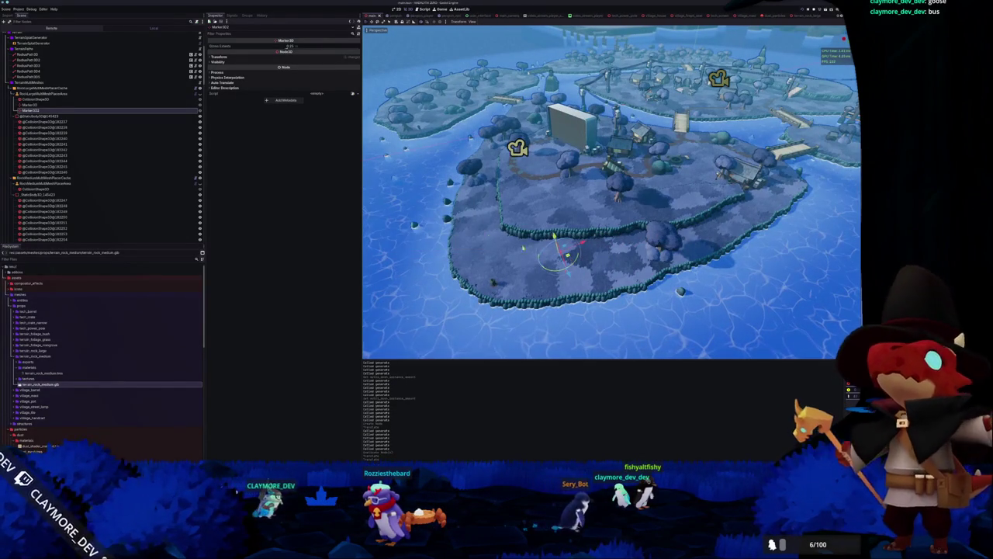
pyautogui.click(101, 88)
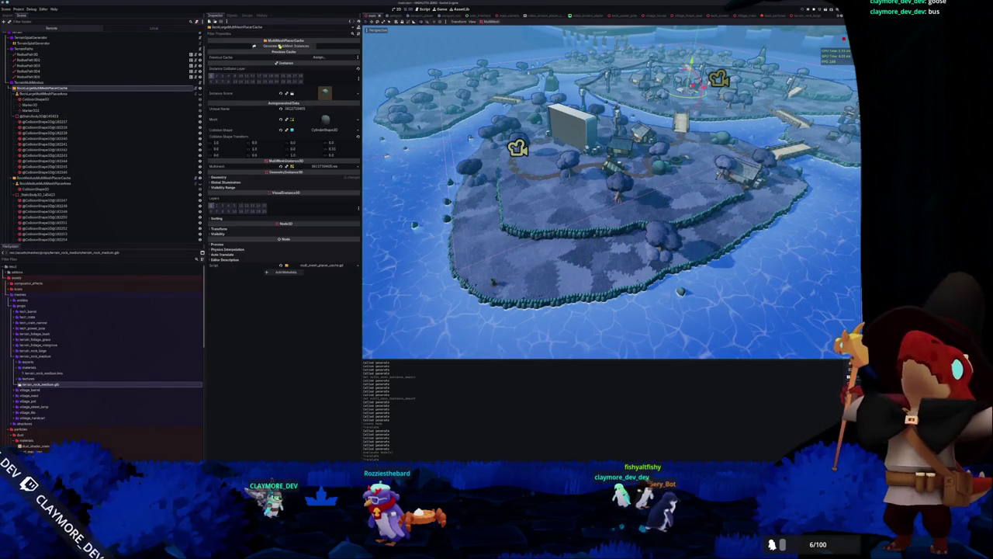
# Step: Regenerate the large rock multimesh instances and move the camera to review the new scatter
pyautogui.click(296, 58)
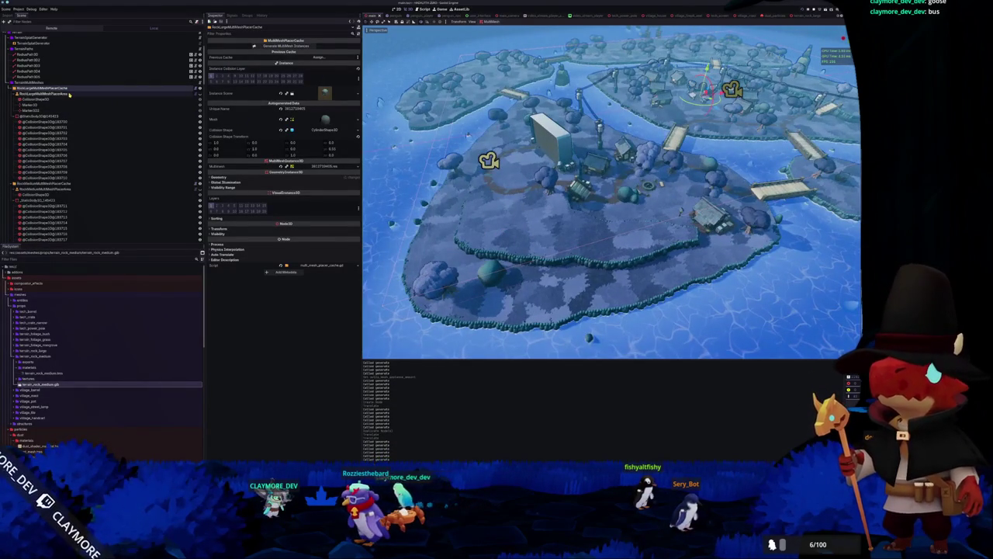
pyautogui.click(69, 93)
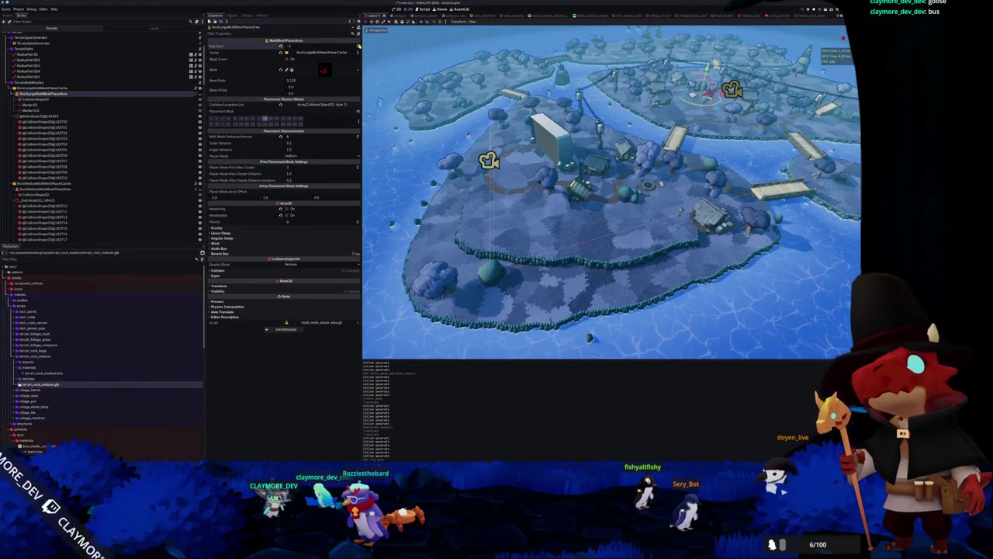
pyautogui.press('Up')
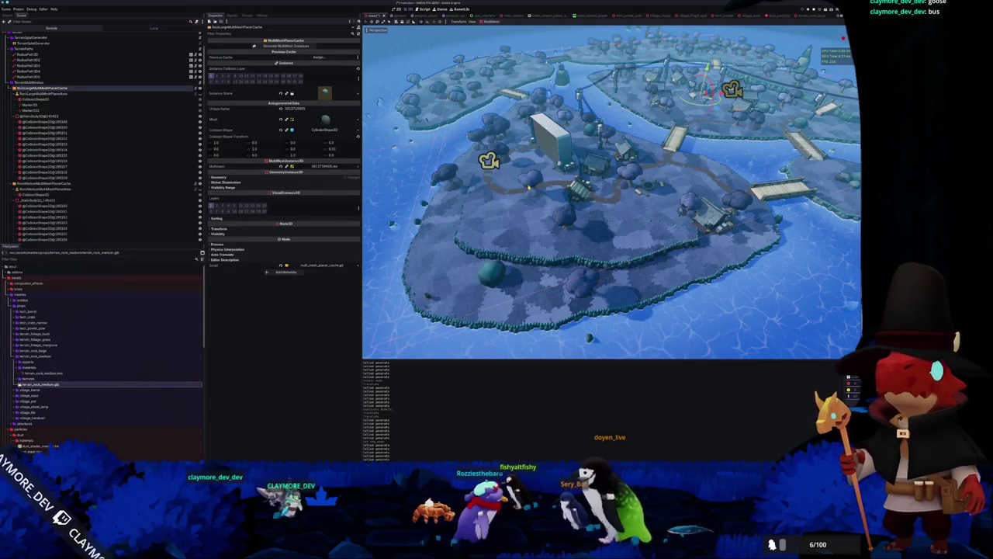
pyautogui.press('s')
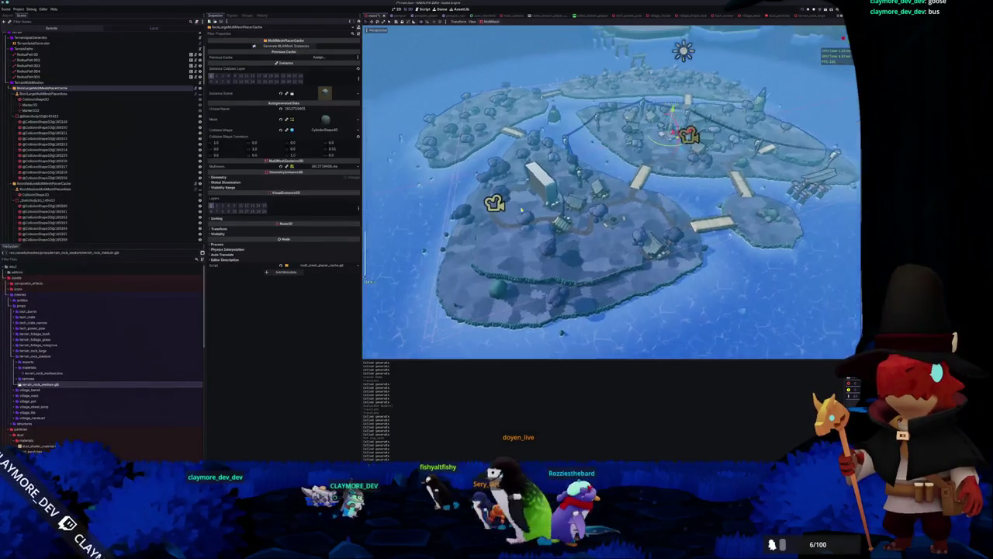
pyautogui.press('w')
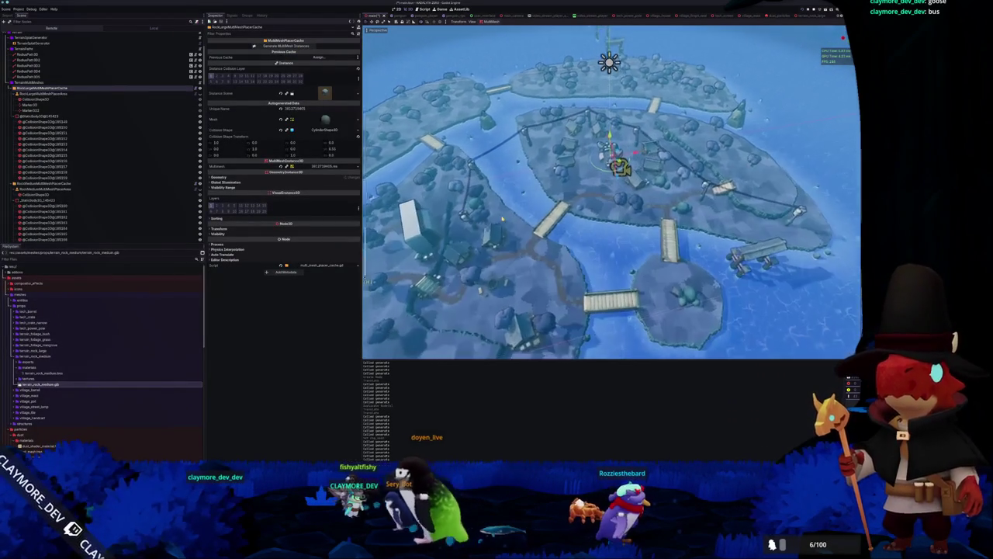
pyautogui.press('d')
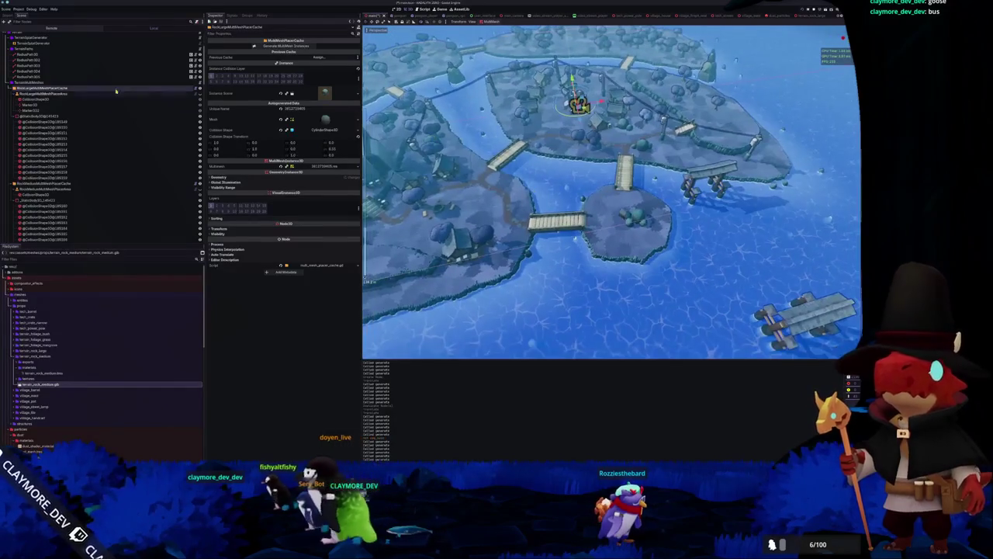
# Step: Check the placer area settings, then regenerate the large rock instances from the cache again
pyautogui.click(46, 93)
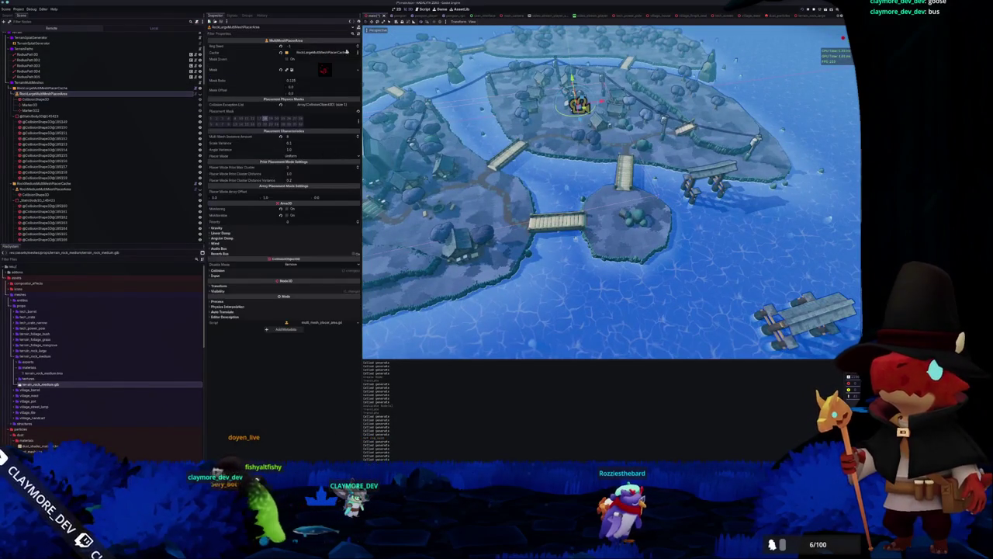
pyautogui.click(88, 89)
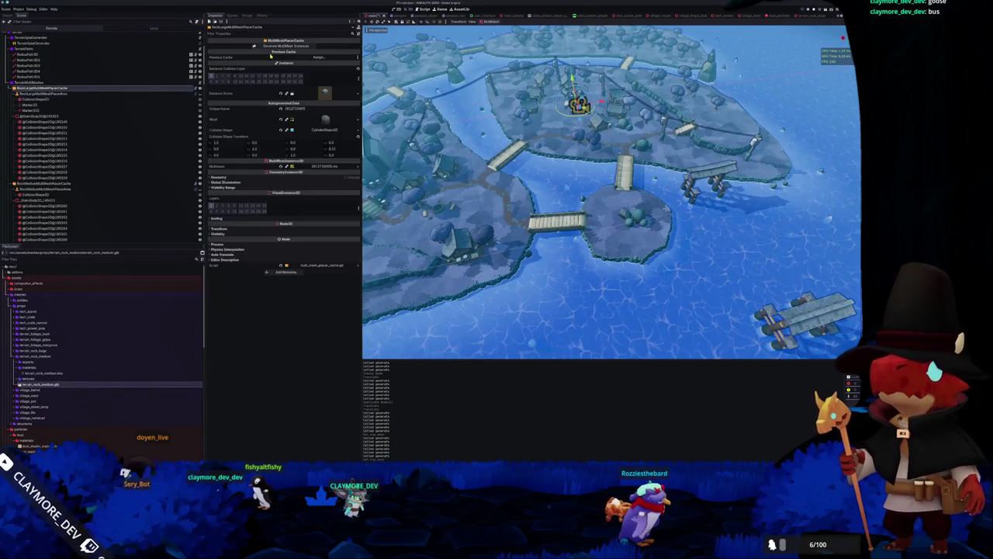
pyautogui.click(286, 46)
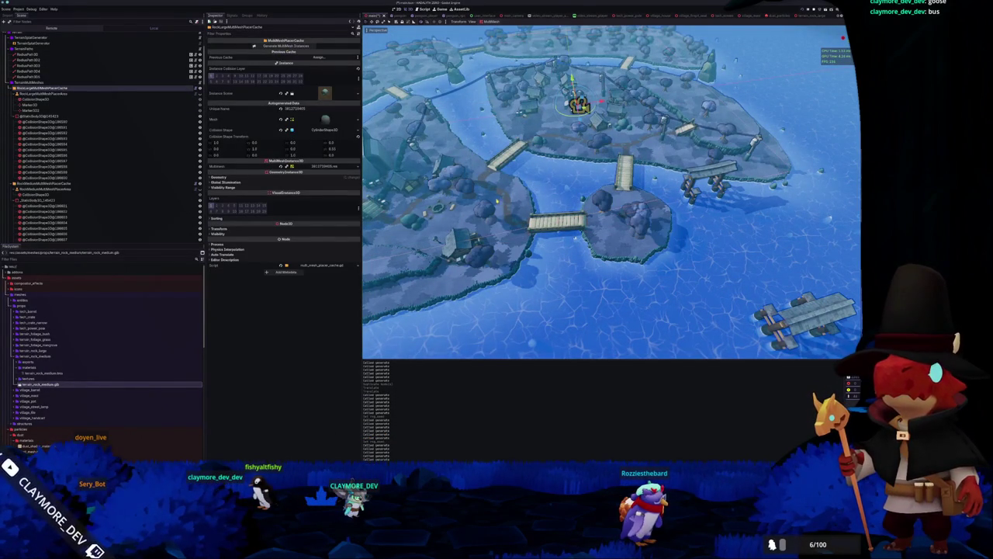
pyautogui.scroll(-3, 370, 180)
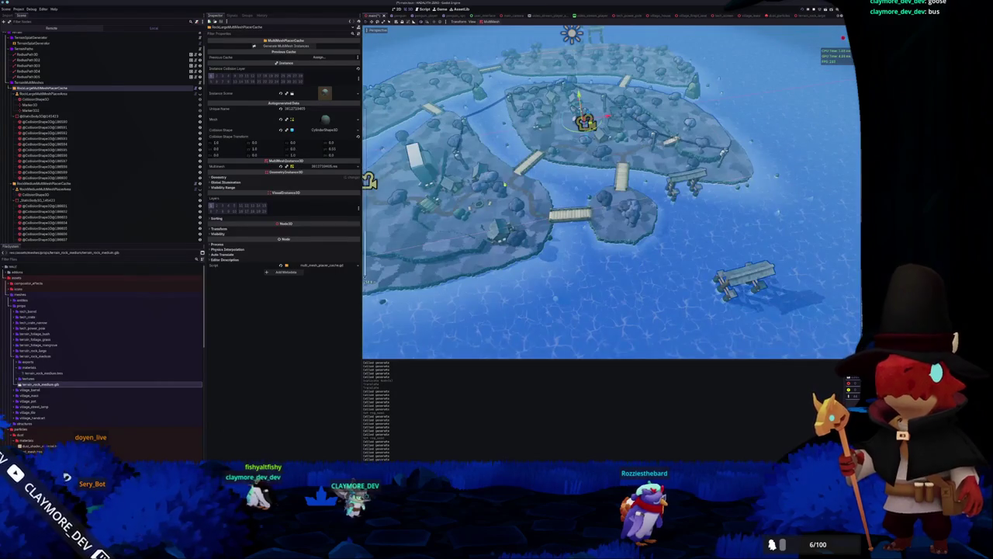
pyautogui.scroll(10, 370, 180)
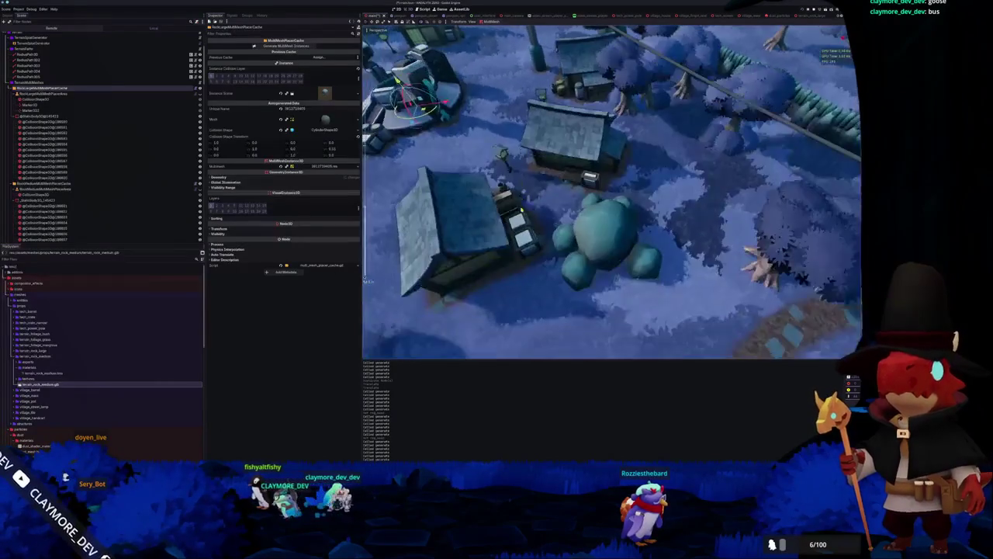
pyautogui.scroll(-8, 368, 280)
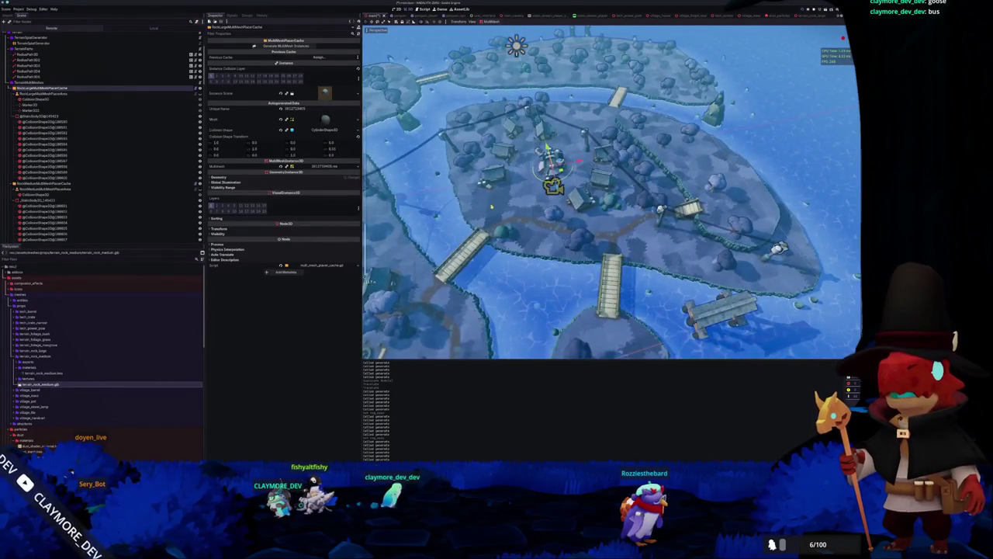
pyautogui.moveTo(369, 280)
pyautogui.mouseDown()
pyautogui.moveTo(395, 330)
pyautogui.moveTo(384, 287)
pyautogui.mouseUp()
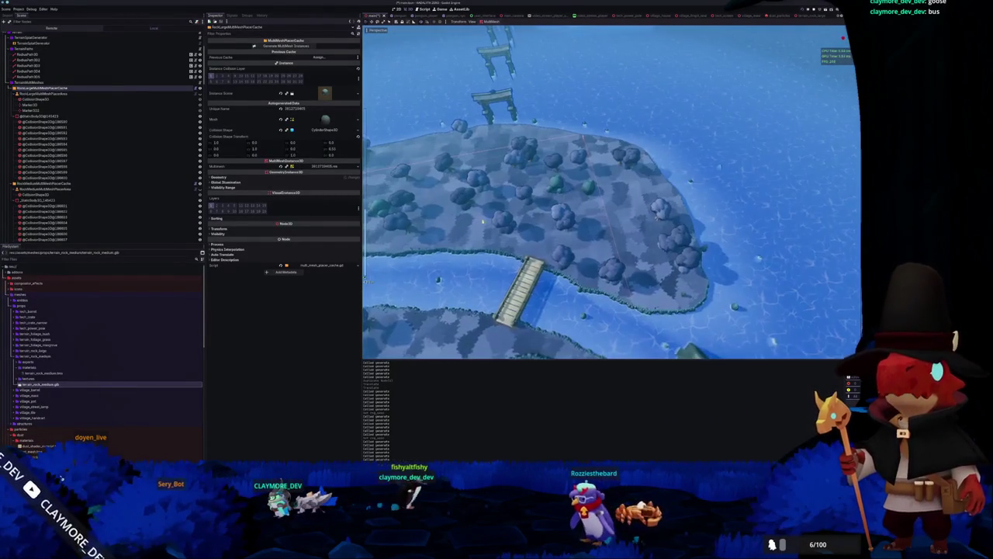
pyautogui.moveTo(577, 215); pyautogui.dragTo(584, 217)
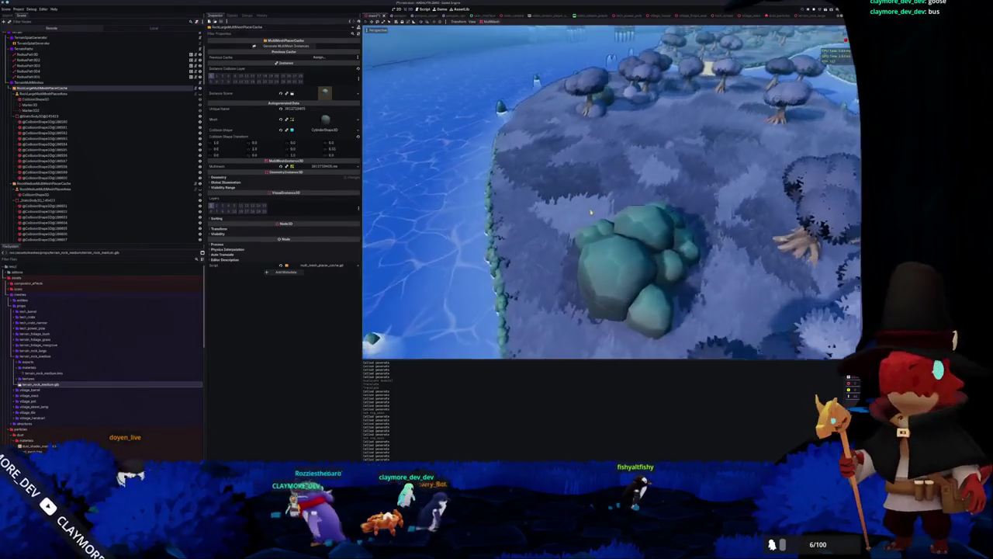
pyautogui.moveTo(545, 221); pyautogui.dragTo(536, 235)
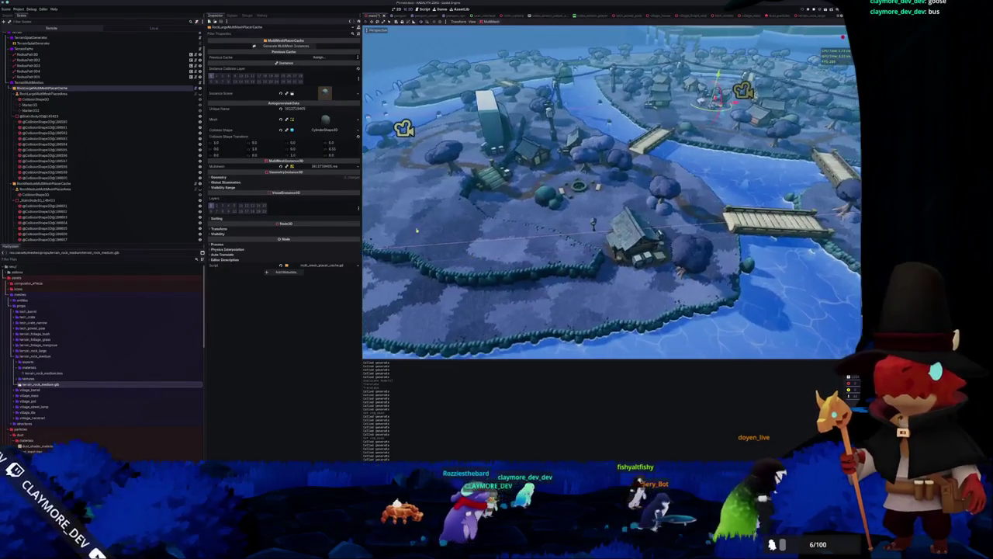
pyautogui.click(91, 94)
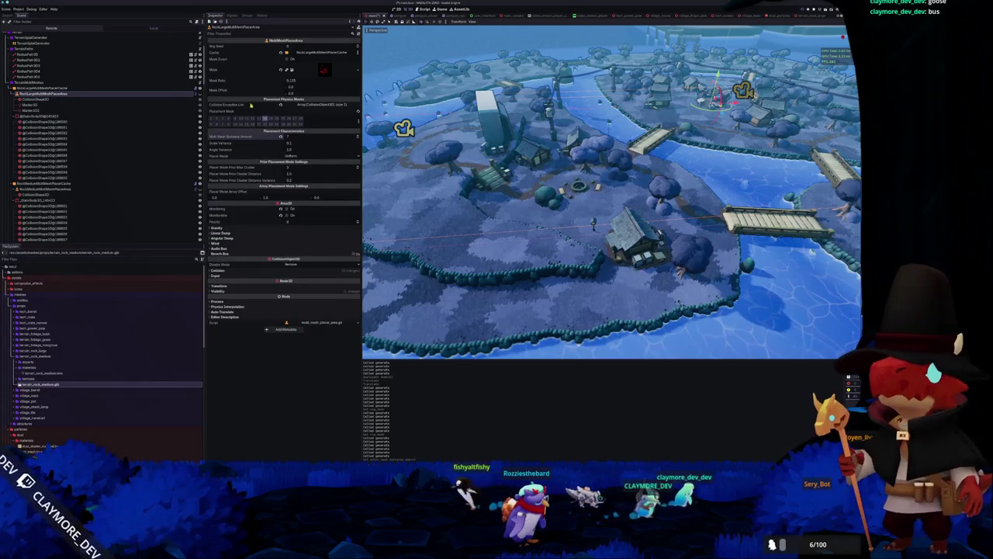
pyautogui.click(62, 87)
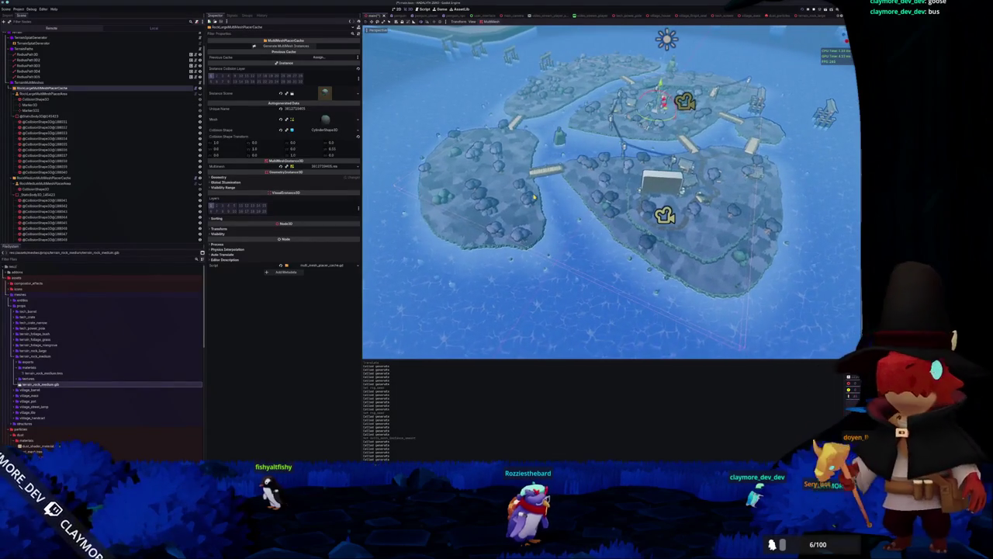
# Step: Orbit and zoom the viewport across the islands to inspect rock placement around the bridge
pyautogui.scroll(-2, 609, 176)
pyautogui.moveTo(609, 186); pyautogui.dragTo(636, 194)
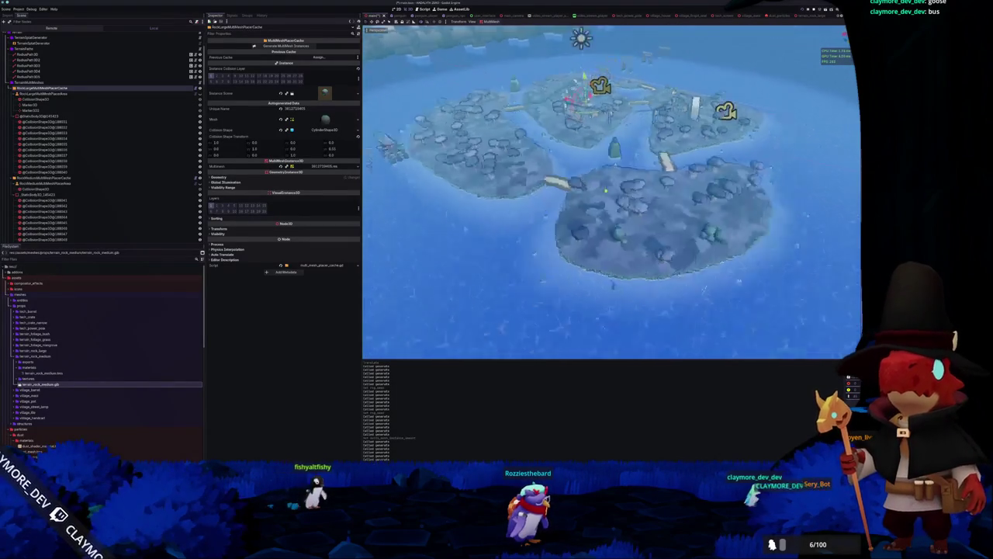
pyautogui.scroll(8, 549, 206)
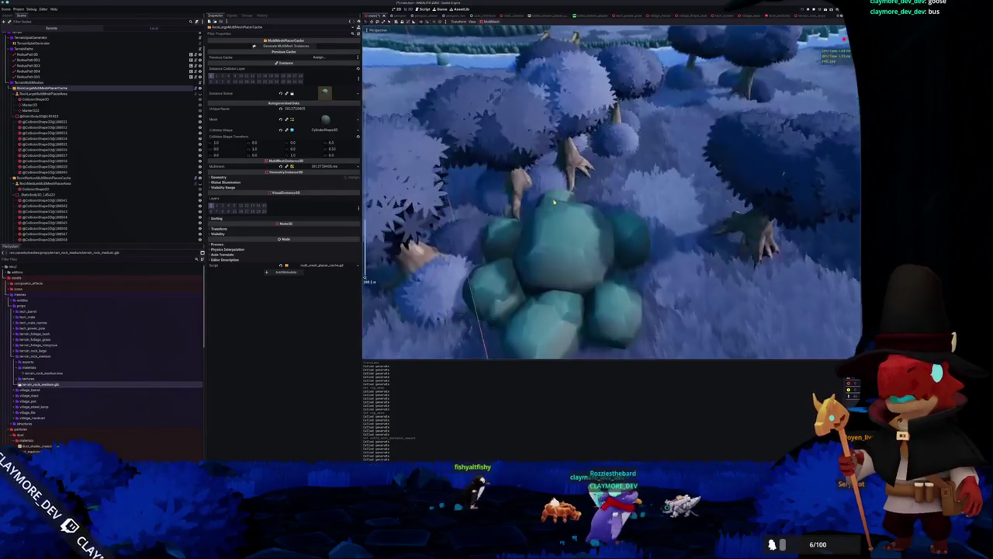
pyautogui.moveTo(542, 206); pyautogui.dragTo(546, 206)
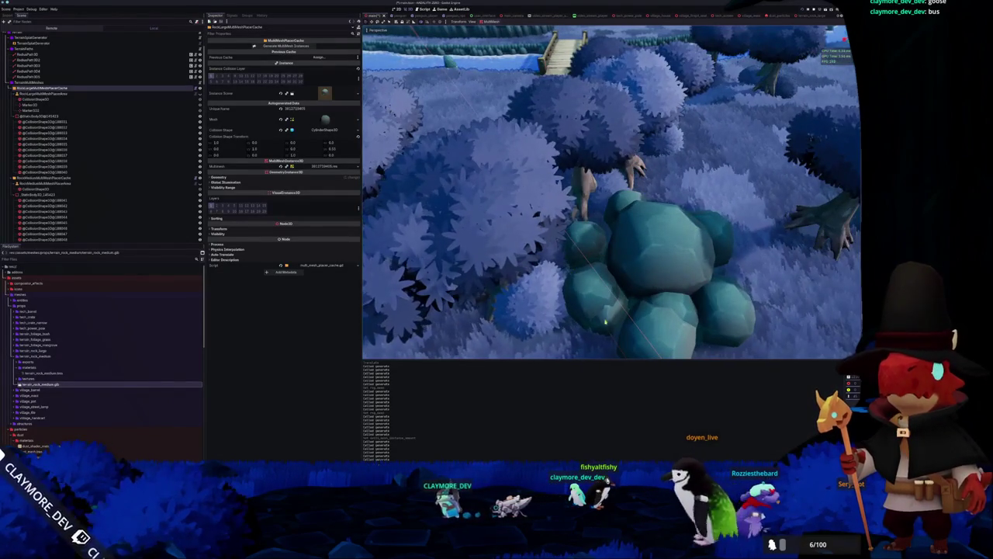
pyautogui.scroll(-8, 543, 232)
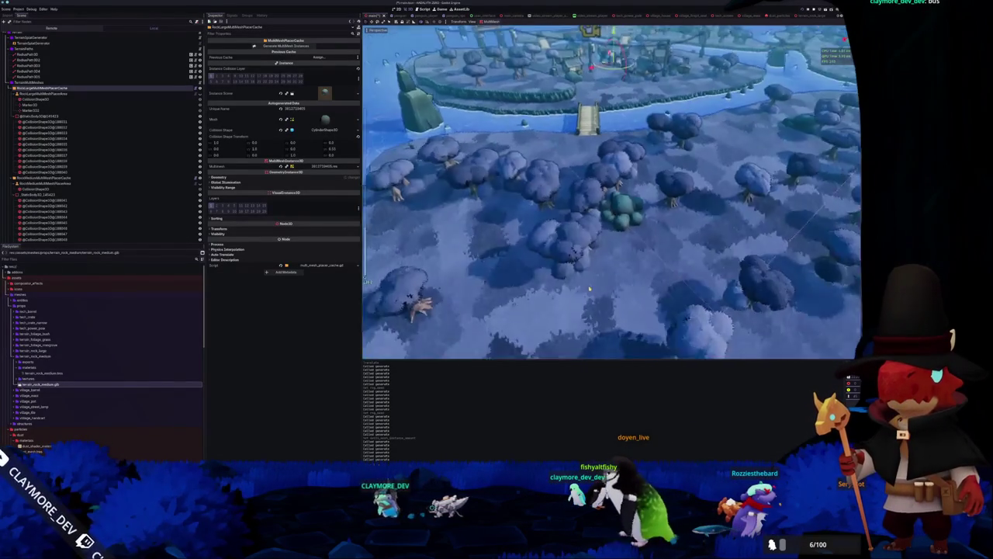
pyautogui.scroll(-10, 590, 289)
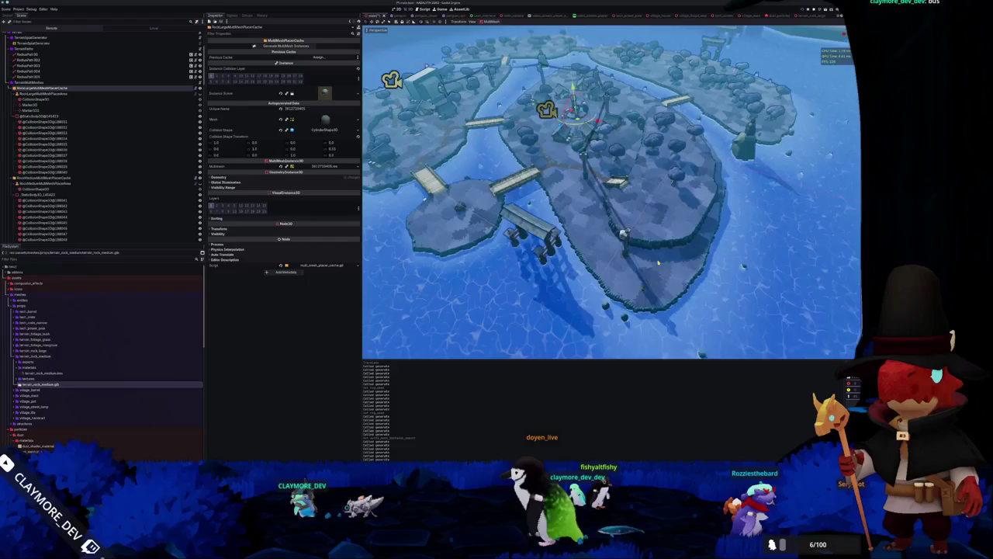
pyautogui.scroll(-3, 658, 263)
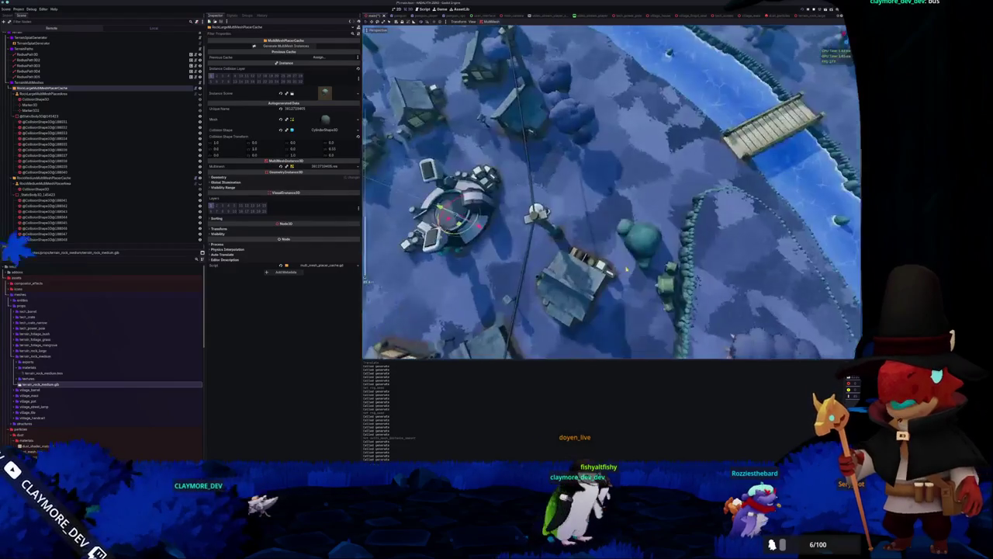
pyautogui.scroll(5, 677, 245)
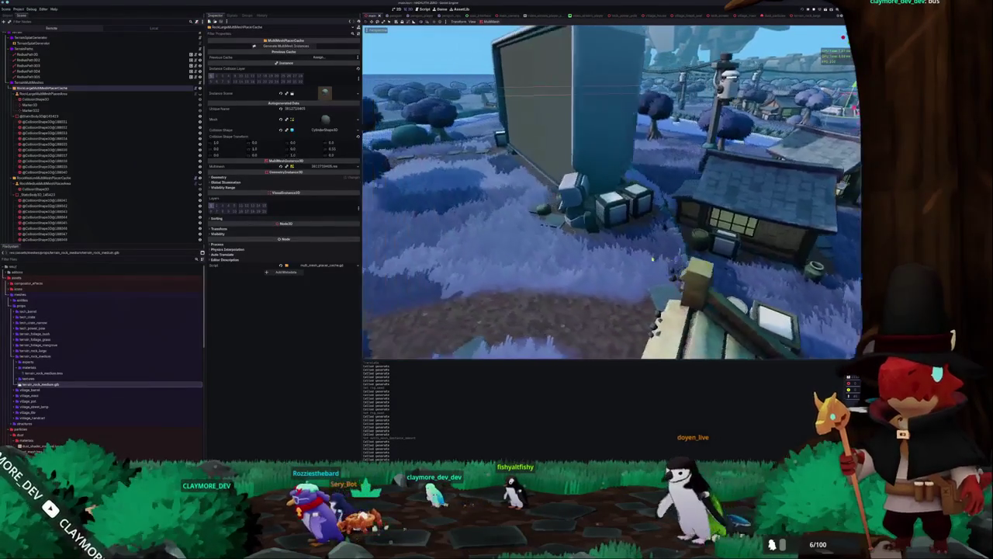
pyautogui.scroll(-6, 643, 259)
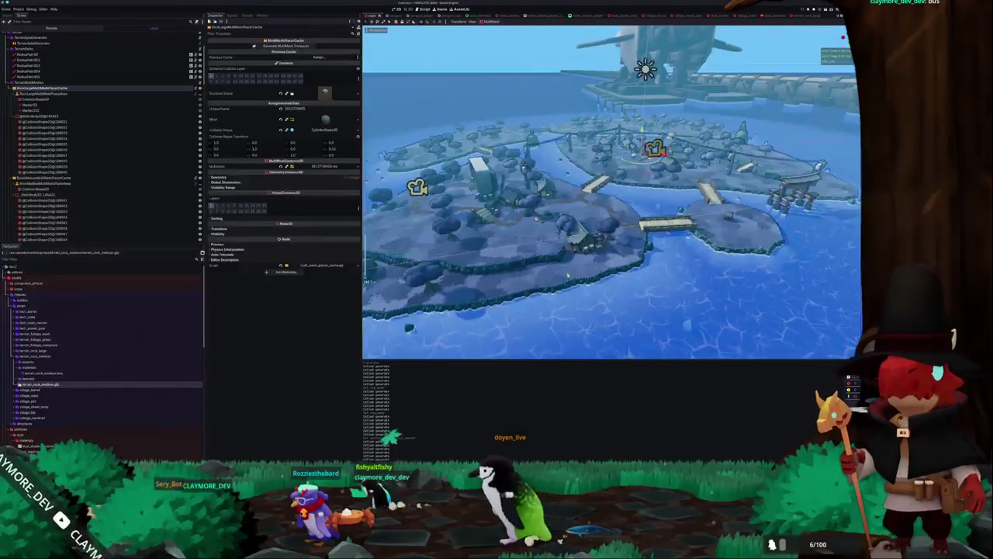
pyautogui.scroll(2, 530, 277)
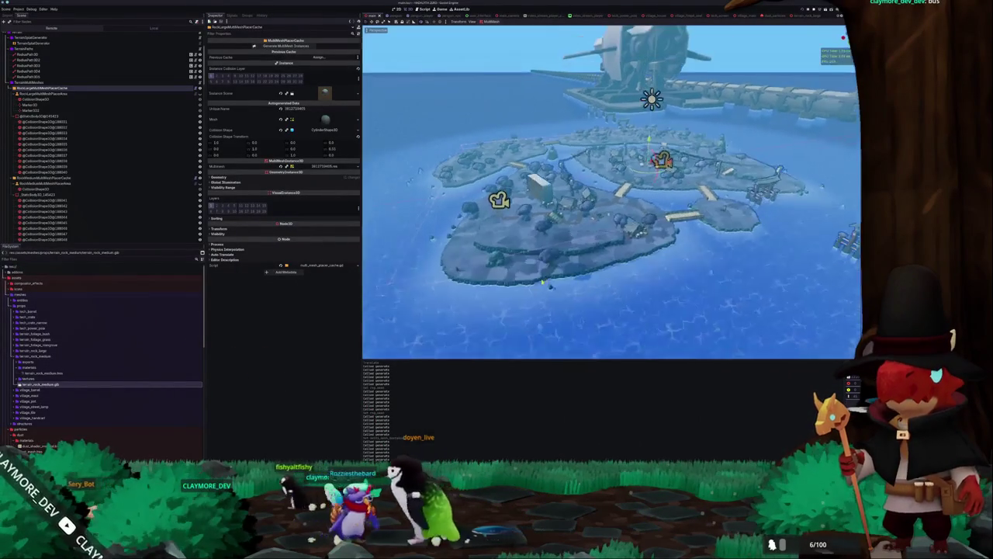
pyautogui.scroll(3, 535, 284)
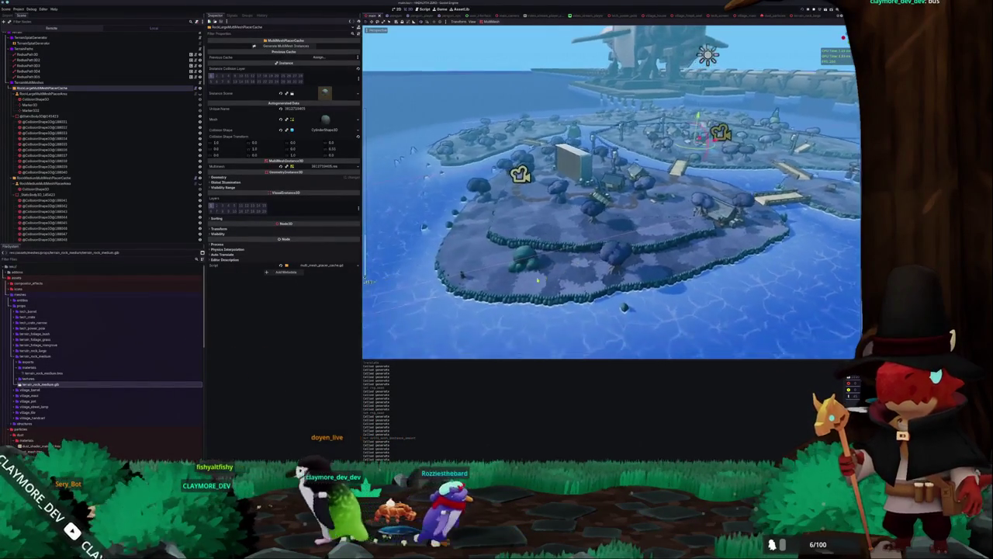
pyautogui.scroll(3, 542, 278)
pyautogui.scroll(-3, 565, 271)
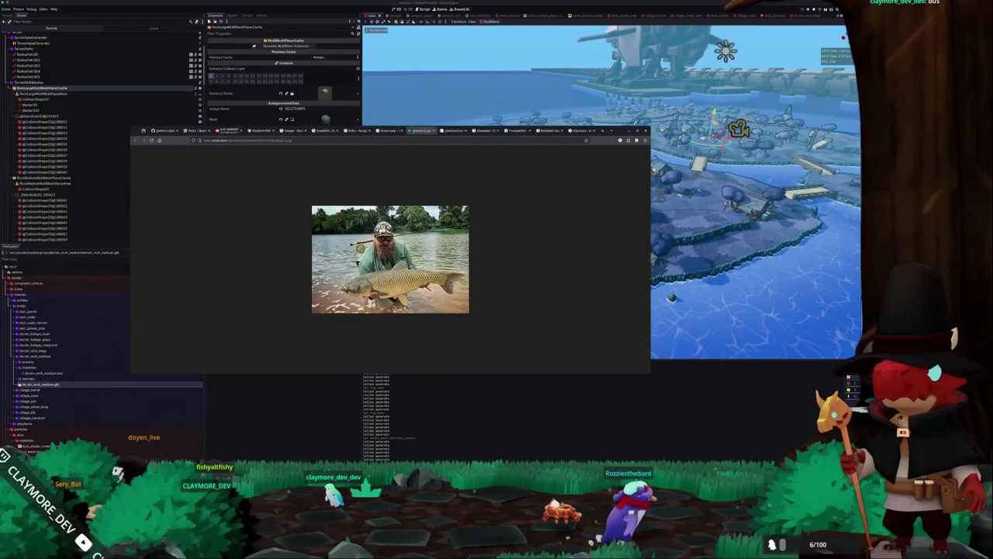
# Step: Look through the Notion Tasks board, then close the browser window
pyautogui.click(197, 132)
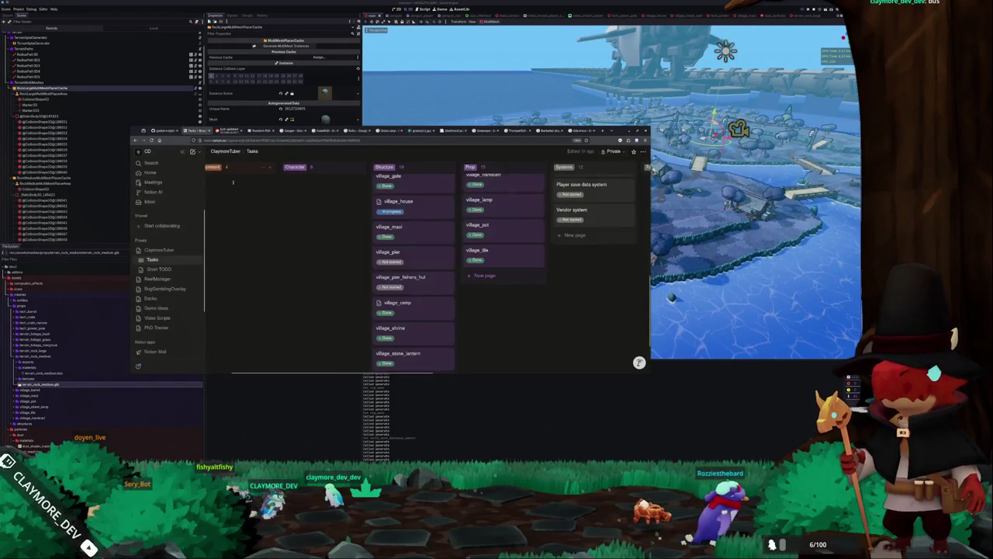
pyautogui.scroll(3, 336, 295)
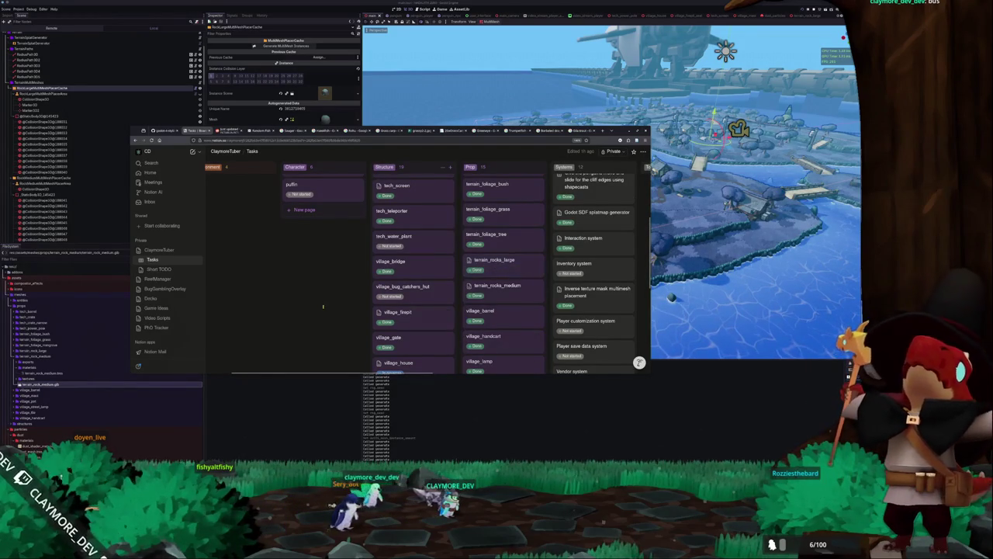
pyautogui.scroll(2, 326, 309)
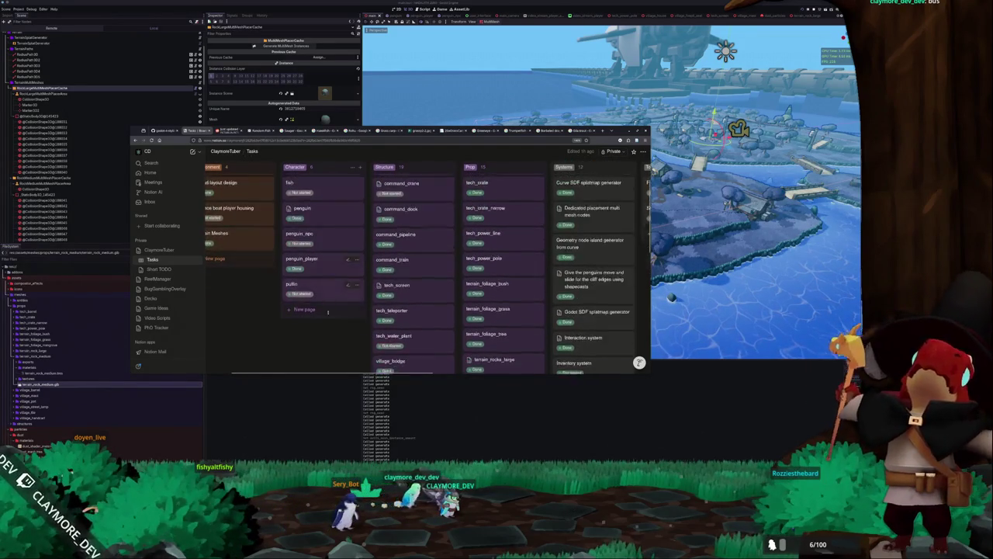
pyautogui.click(326, 441)
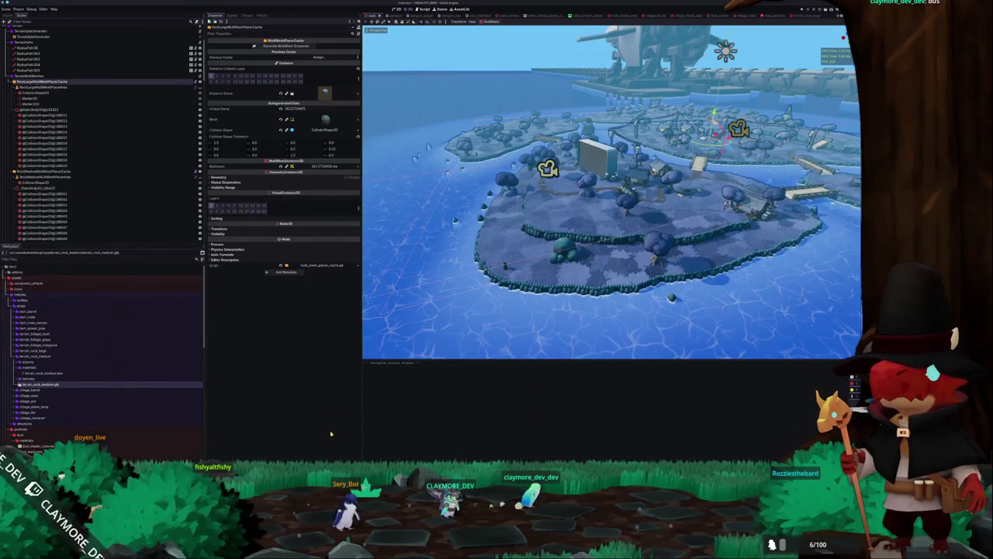